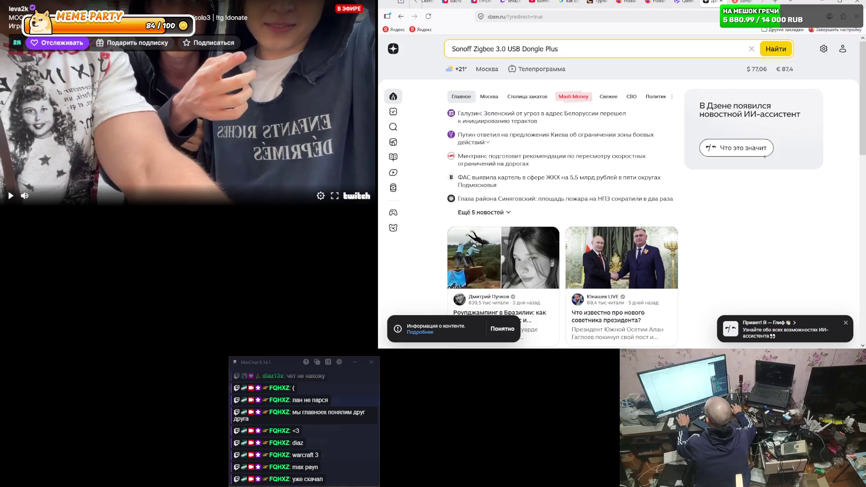
- Scroll the Yandex results for Sonoff Zigbee 3.0 USB Dongle Plus and open the Ozon listing
{"action": "key", "text": "ctrl+Tab"}
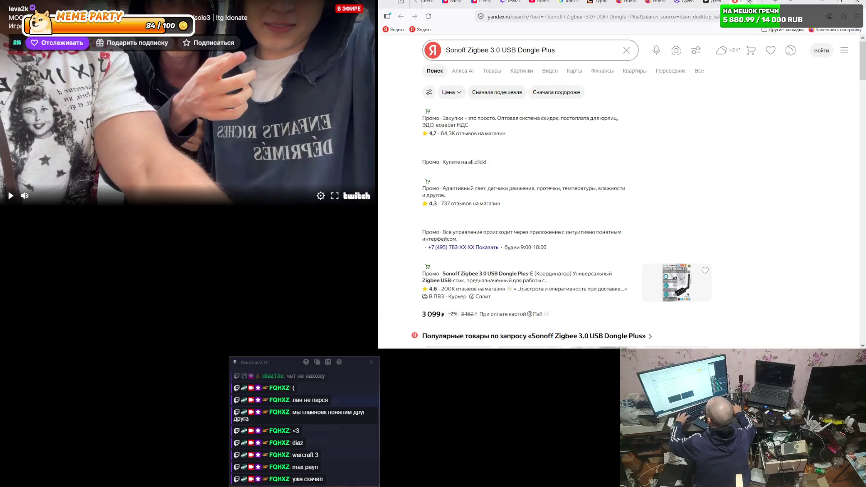
{"action": "scroll", "coordinate": [532, 145], "scroll_direction": "down", "scroll_amount": 5}
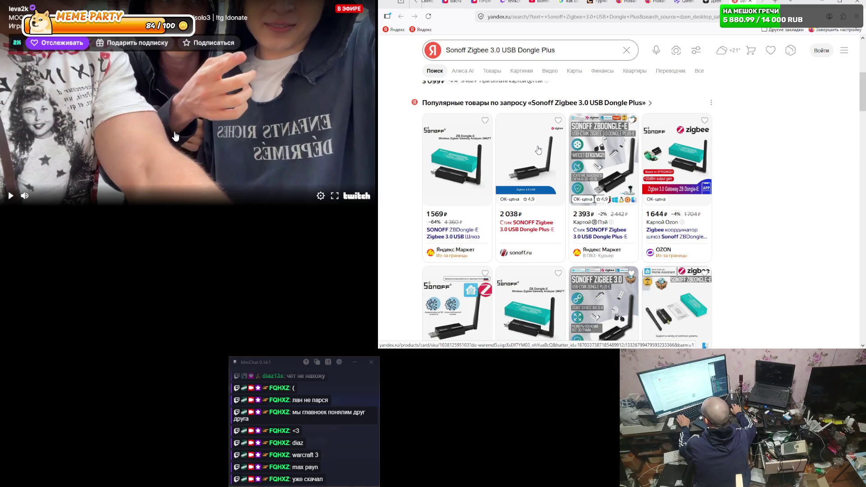
{"action": "scroll", "coordinate": [539, 151], "scroll_direction": "down", "scroll_amount": 2}
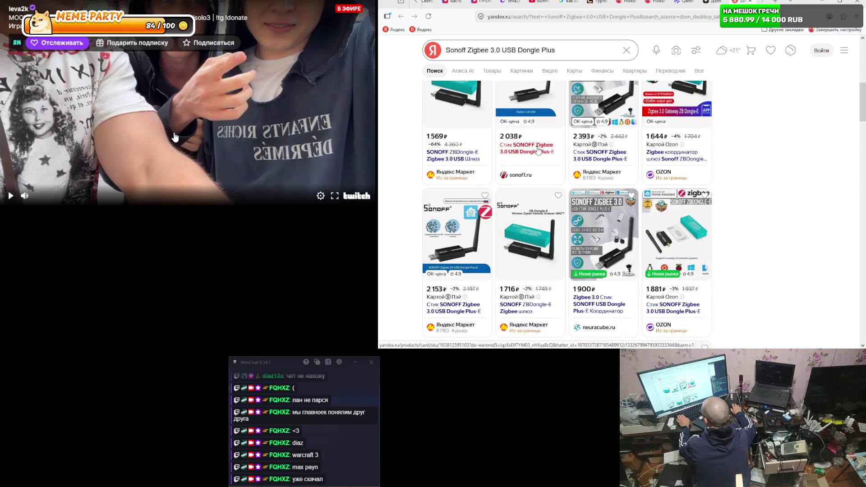
{"action": "scroll", "coordinate": [538, 151], "scroll_direction": "down", "scroll_amount": 2}
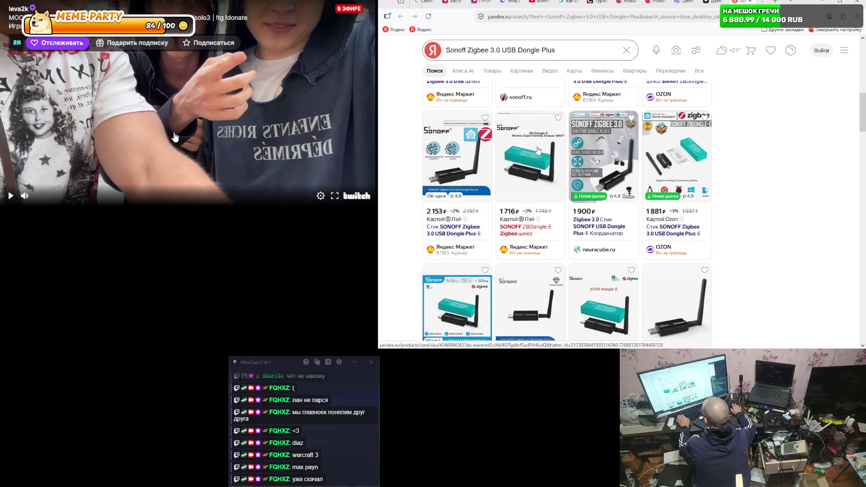
{"action": "scroll", "coordinate": [538, 150], "scroll_direction": "down", "scroll_amount": 3}
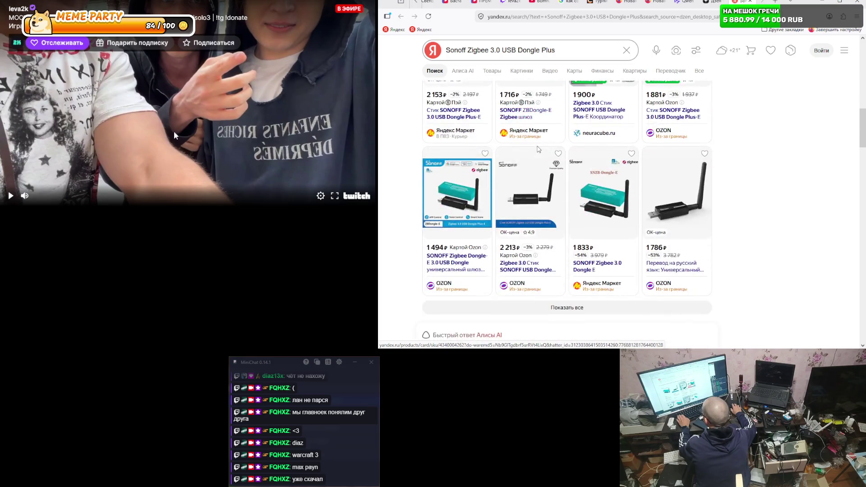
{"action": "scroll", "coordinate": [538, 150], "scroll_direction": "down", "scroll_amount": 3}
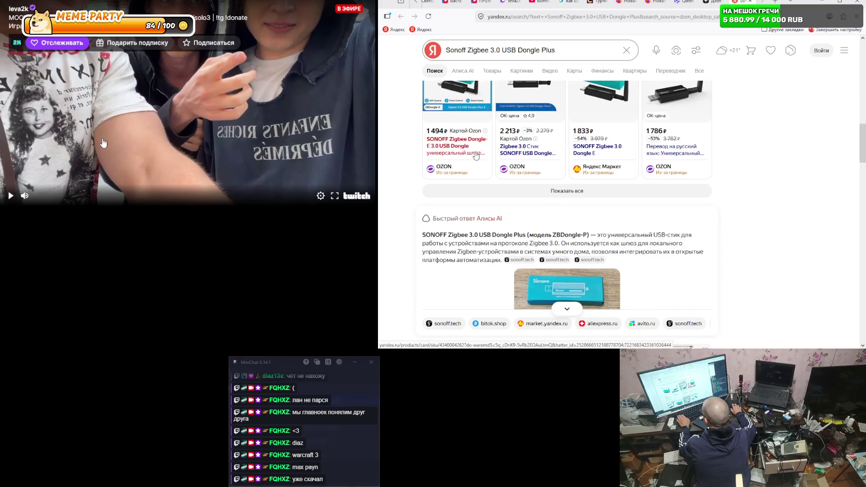
{"action": "scroll", "coordinate": [477, 153], "scroll_direction": "down", "scroll_amount": 5}
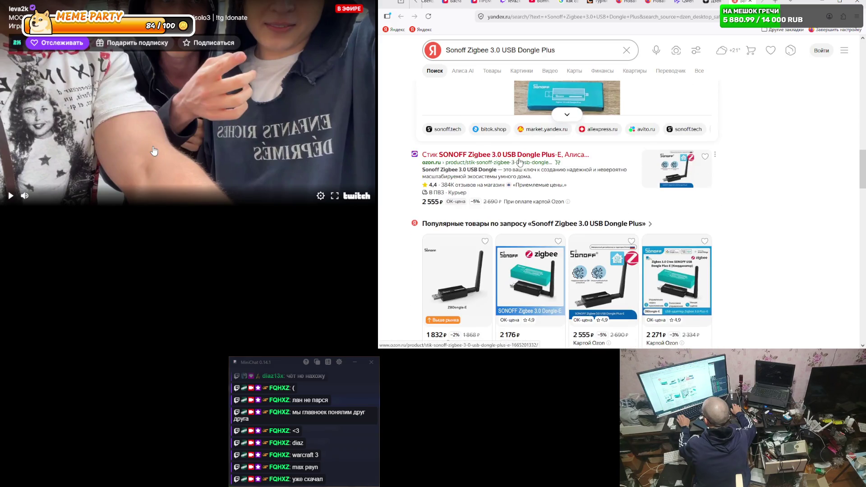
{"action": "left_click", "coordinate": [529, 156]}
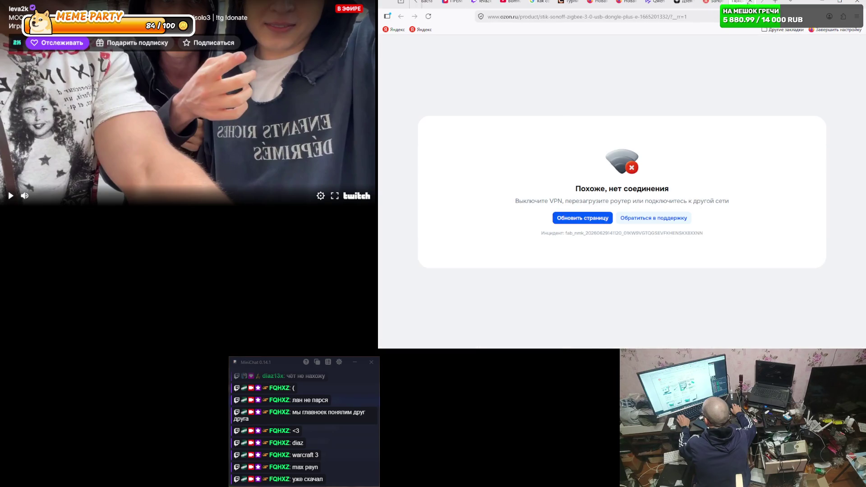
- Close the failed Ozon page and return to the Qwen chat about Zigbee on Arch Linux
{"action": "left_click", "coordinate": [750, 1]}
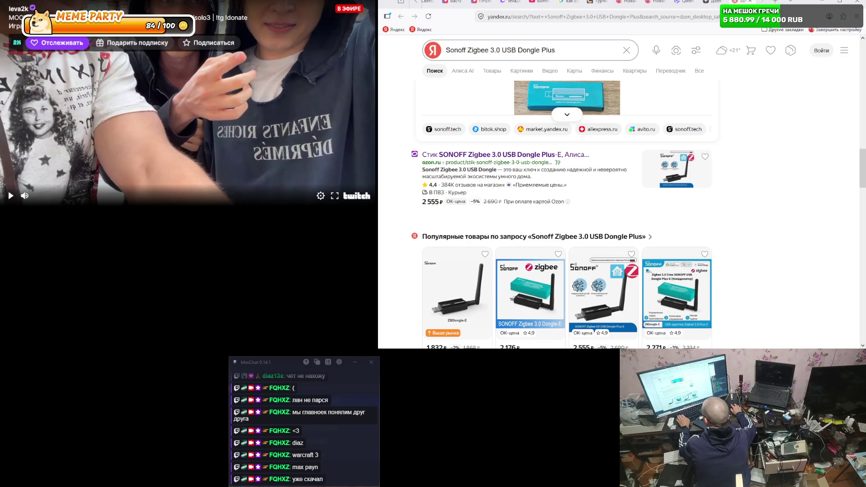
{"action": "left_click", "coordinate": [683, 2]}
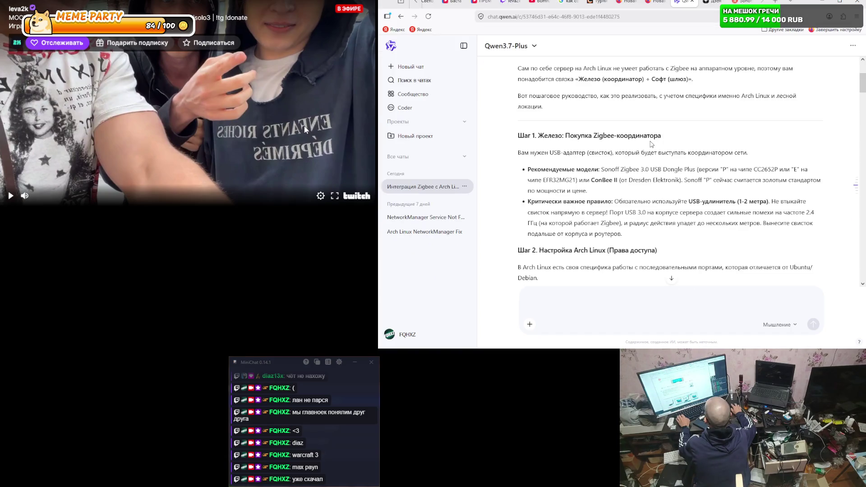
- Scroll through the Qwen answers to the G01 reply's Variant 1 (Tuya cloud), highlighting the Zigbee2MQTT mention
{"action": "scroll", "coordinate": [651, 144], "scroll_direction": "down", "scroll_amount": 1}
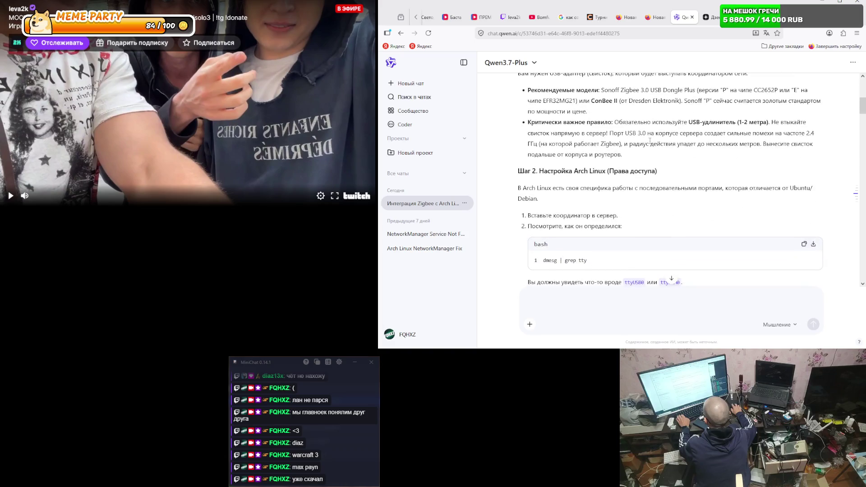
{"action": "scroll", "coordinate": [650, 141], "scroll_direction": "up", "scroll_amount": 3}
{"action": "scroll", "coordinate": [650, 142], "scroll_direction": "up", "scroll_amount": 1}
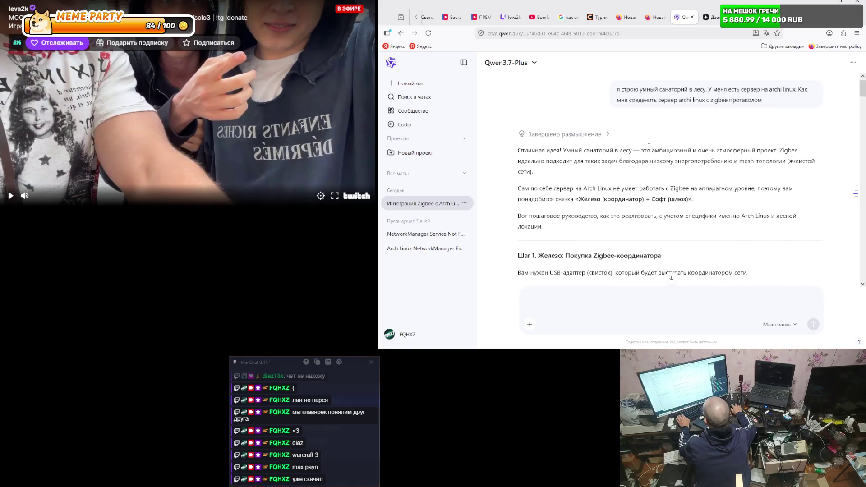
{"action": "scroll", "coordinate": [637, 168], "scroll_direction": "down", "scroll_amount": 5}
{"action": "scroll", "coordinate": [634, 173], "scroll_direction": "down", "scroll_amount": 20}
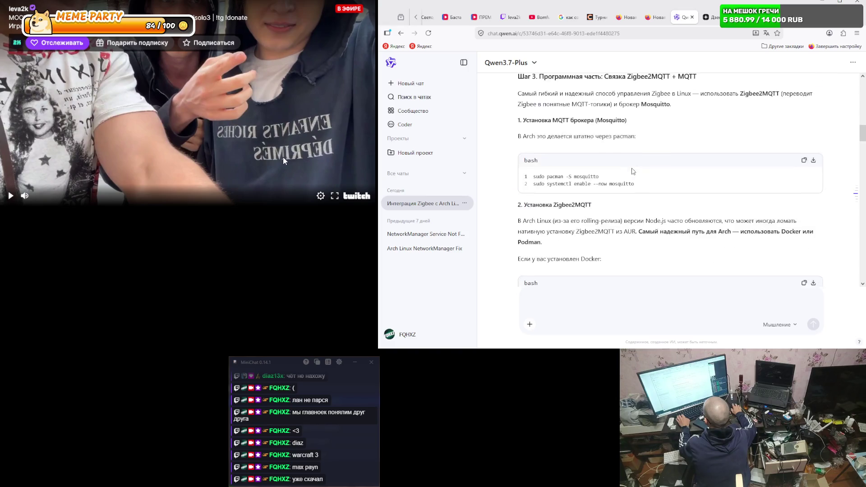
{"action": "scroll", "coordinate": [635, 168], "scroll_direction": "down", "scroll_amount": 3}
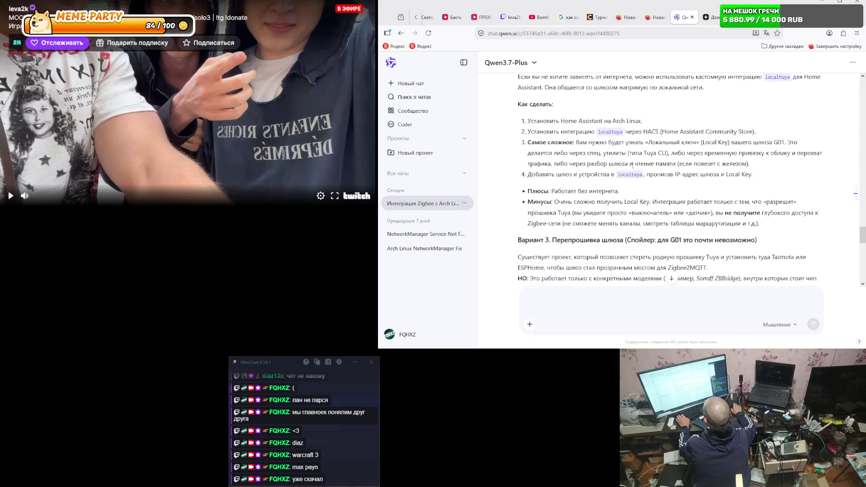
{"action": "scroll", "coordinate": [633, 168], "scroll_direction": "up", "scroll_amount": 3}
{"action": "scroll", "coordinate": [633, 168], "scroll_direction": "up", "scroll_amount": 6}
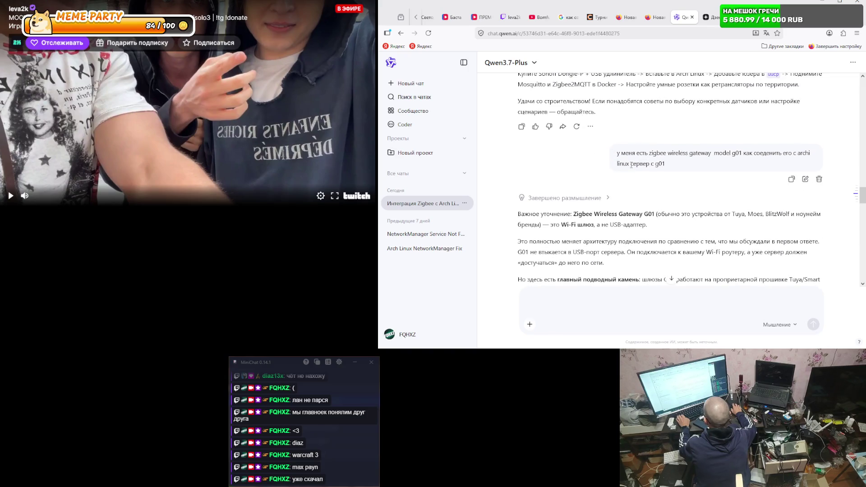
{"action": "scroll", "coordinate": [632, 166], "scroll_direction": "down", "scroll_amount": 2}
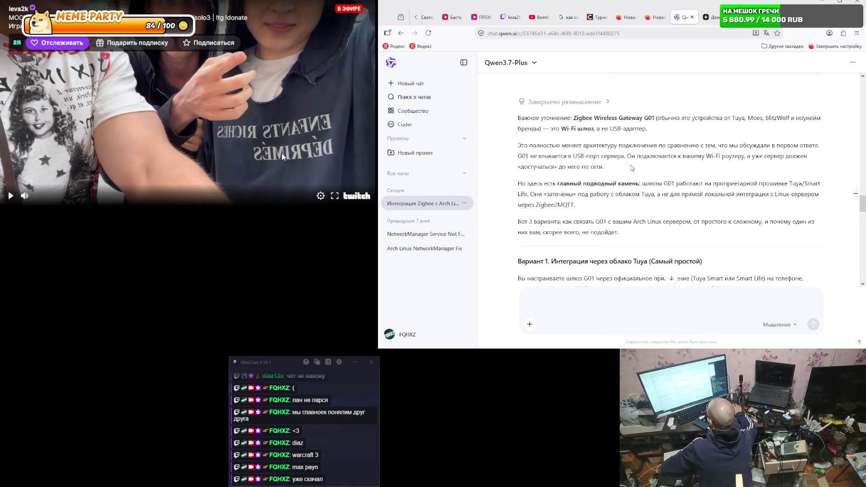
{"action": "scroll", "coordinate": [632, 168], "scroll_direction": "down", "scroll_amount": 2}
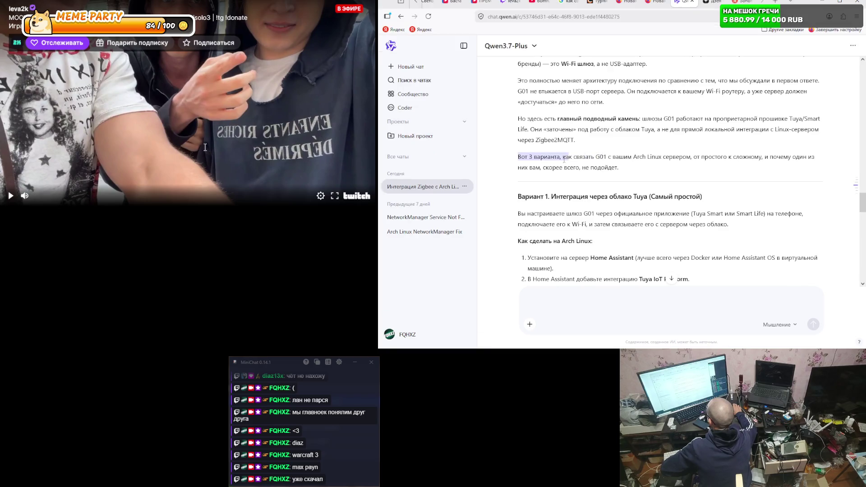
{"action": "left_click_drag", "start_coordinate": [576, 140], "coordinate": [541, 142]}
- Read on to Variant 2, LocalTuya without cloud, briefly highlighting 'Local Key' in its drawbacks
{"action": "left_click", "coordinate": [553, 177]}
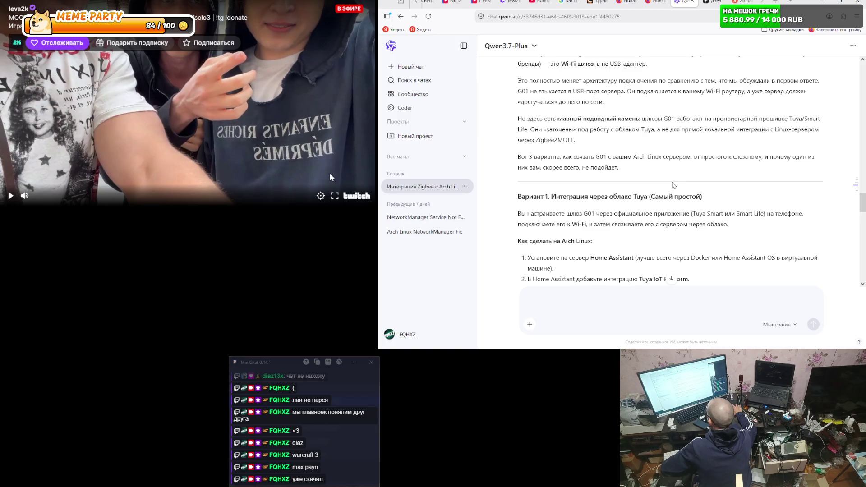
{"action": "scroll", "coordinate": [674, 186], "scroll_direction": "down", "scroll_amount": 2}
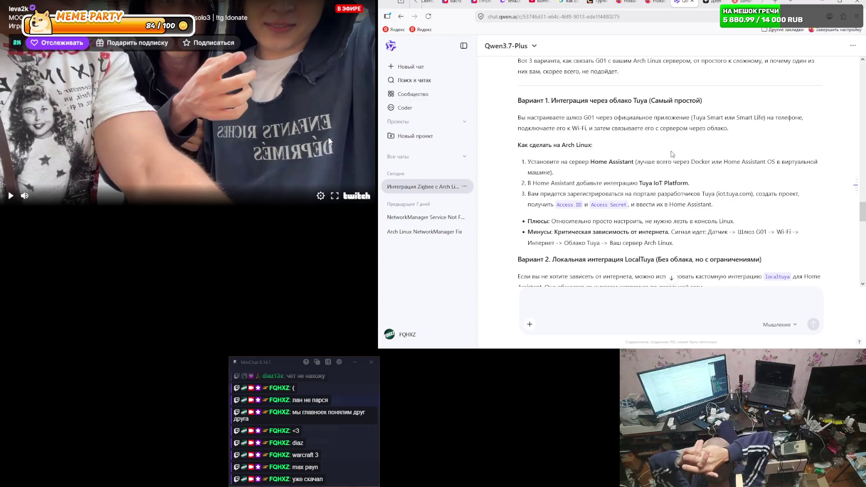
{"action": "scroll", "coordinate": [673, 178], "scroll_direction": "down", "scroll_amount": 4}
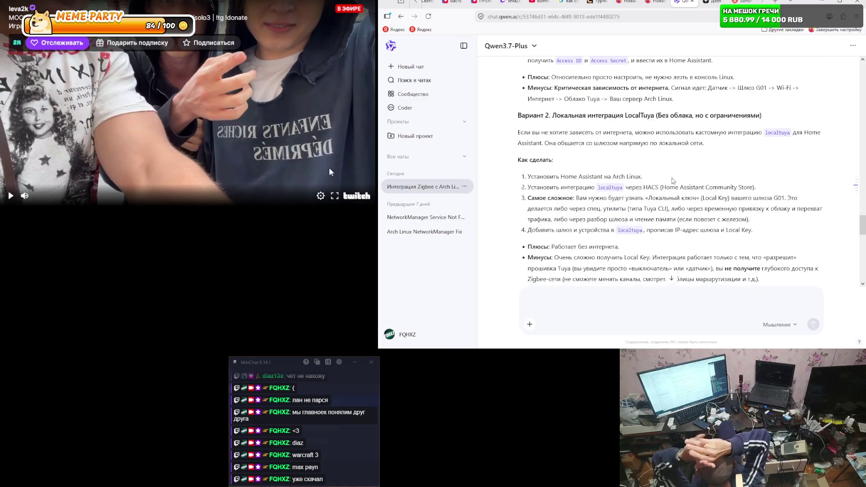
{"action": "scroll", "coordinate": [652, 169], "scroll_direction": "down", "scroll_amount": 1}
{"action": "scroll", "coordinate": [652, 169], "scroll_direction": "up", "scroll_amount": 1}
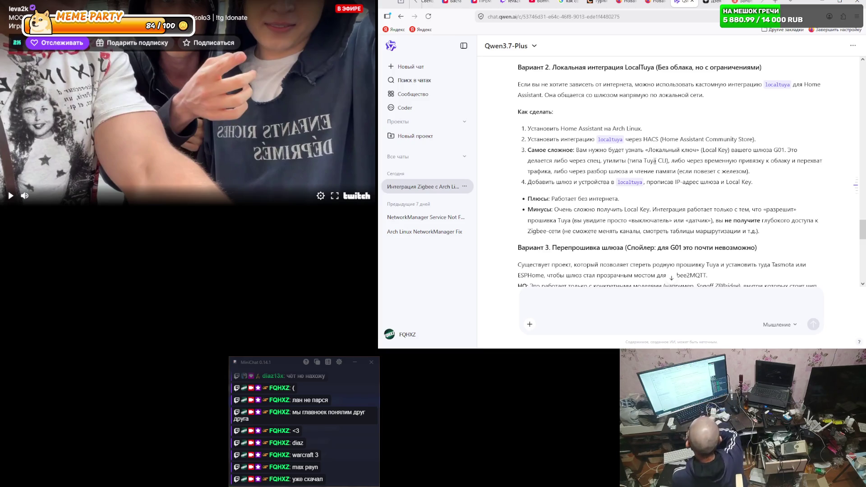
{"action": "left_click_drag", "start_coordinate": [625, 209], "coordinate": [651, 210]}
{"action": "left_click", "coordinate": [661, 219]}
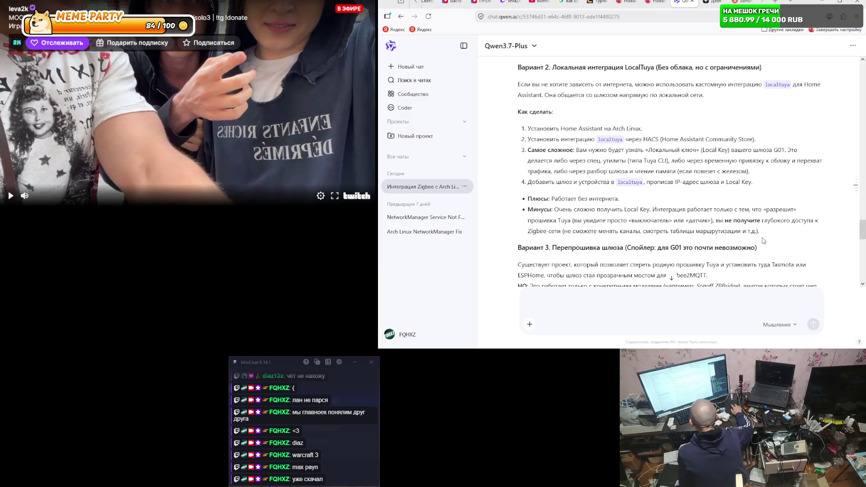
- Scroll past Variant 3 to the 'Мой профессиональный совет' section recommending a Sonoff Dongle-P or ConBee II
{"action": "scroll", "coordinate": [764, 241], "scroll_direction": "down", "scroll_amount": 1}
{"action": "scroll", "coordinate": [764, 241], "scroll_direction": "down", "scroll_amount": 2}
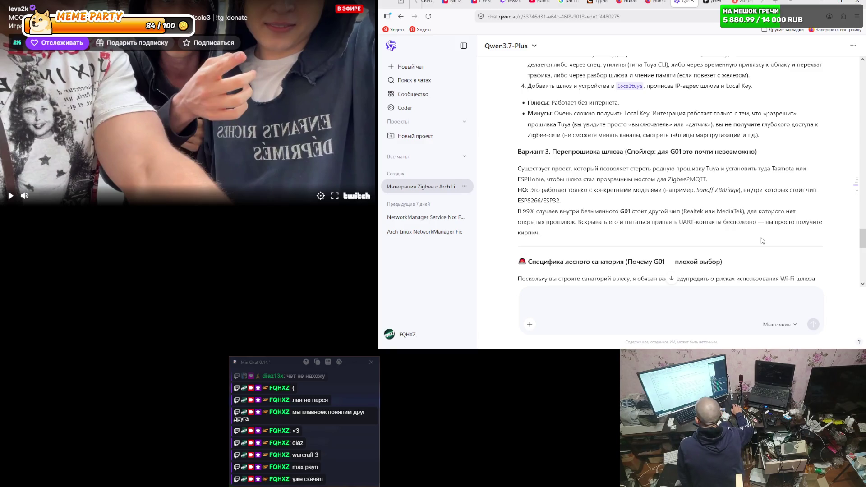
{"action": "scroll", "coordinate": [763, 241], "scroll_direction": "down", "scroll_amount": 3}
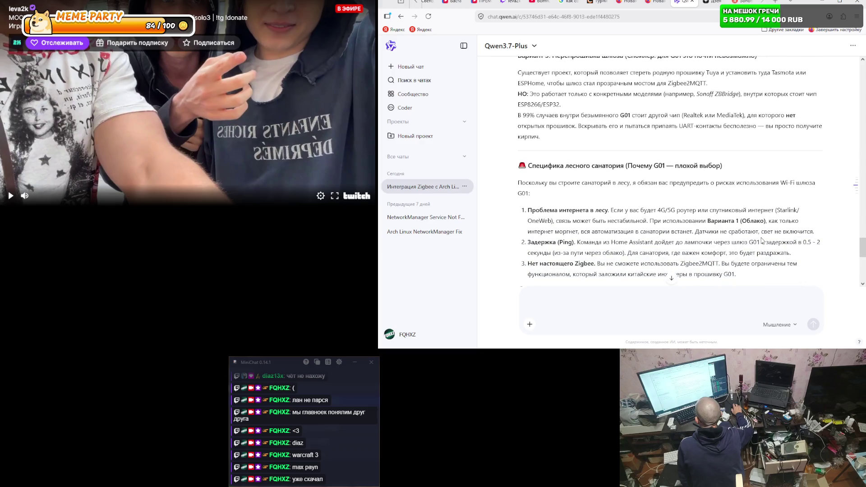
{"action": "scroll", "coordinate": [763, 241], "scroll_direction": "up", "scroll_amount": 2}
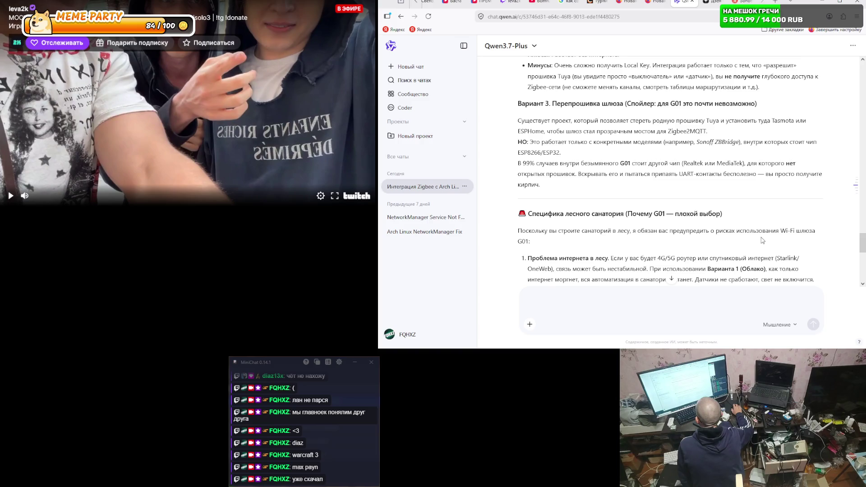
{"action": "scroll", "coordinate": [763, 241], "scroll_direction": "down", "scroll_amount": 2}
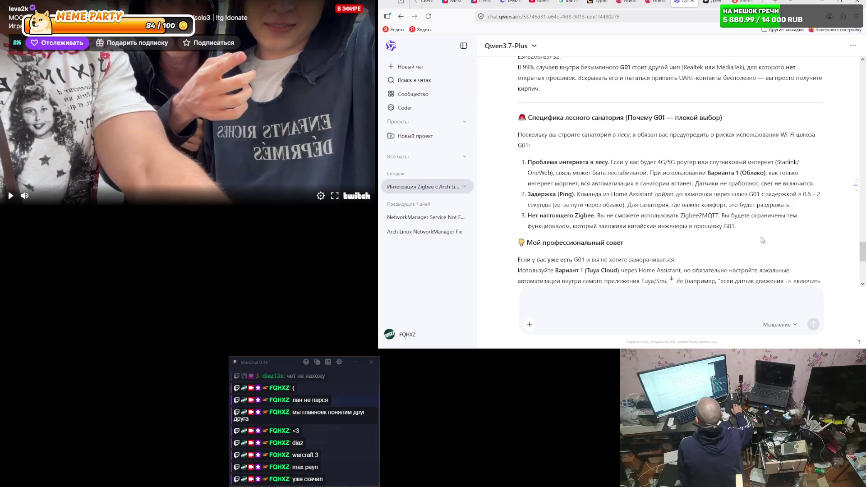
{"action": "scroll", "coordinate": [763, 241], "scroll_direction": "down", "scroll_amount": 1}
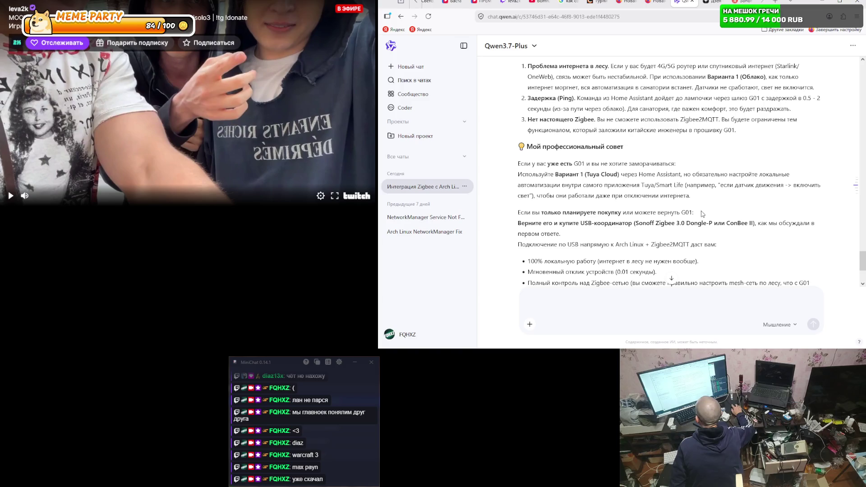
{"action": "scroll", "coordinate": [703, 214], "scroll_direction": "down", "scroll_amount": 3}
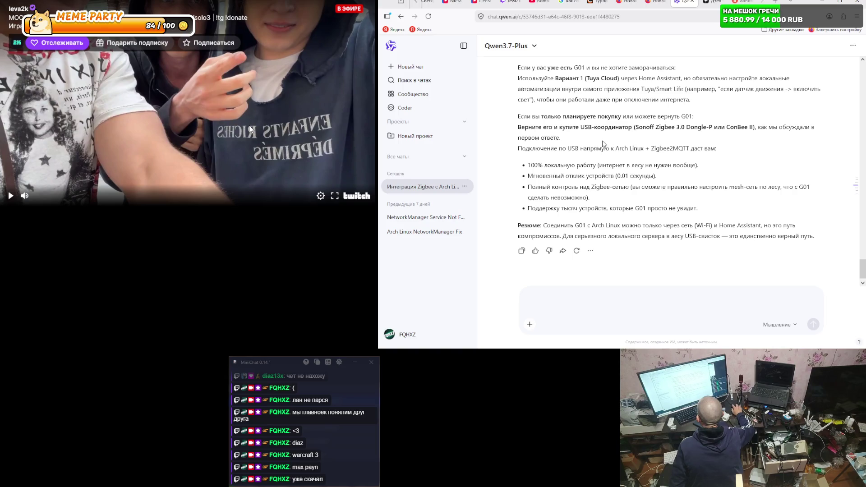
- Highlight the USB-coordinator advice and the summary sentence while reading, then clear them
{"action": "left_click_drag", "start_coordinate": [521, 127], "coordinate": [757, 127]}
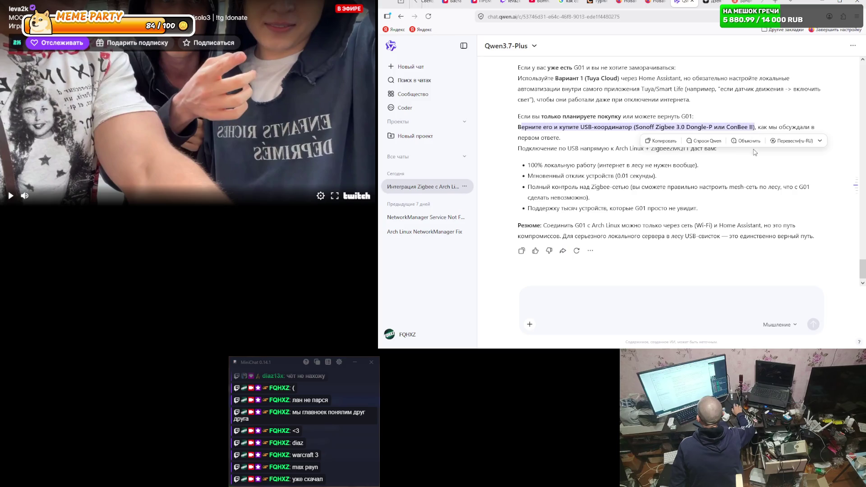
{"action": "left_click", "coordinate": [722, 177]}
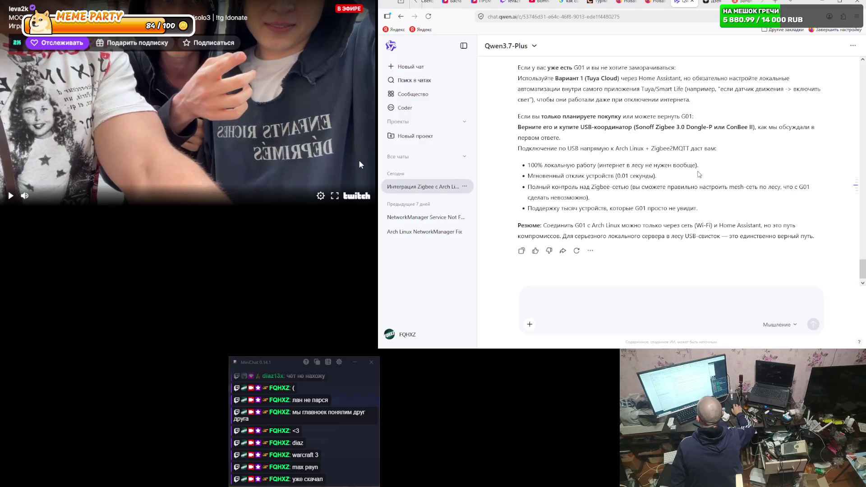
{"action": "left_click_drag", "start_coordinate": [815, 236], "coordinate": [628, 236]}
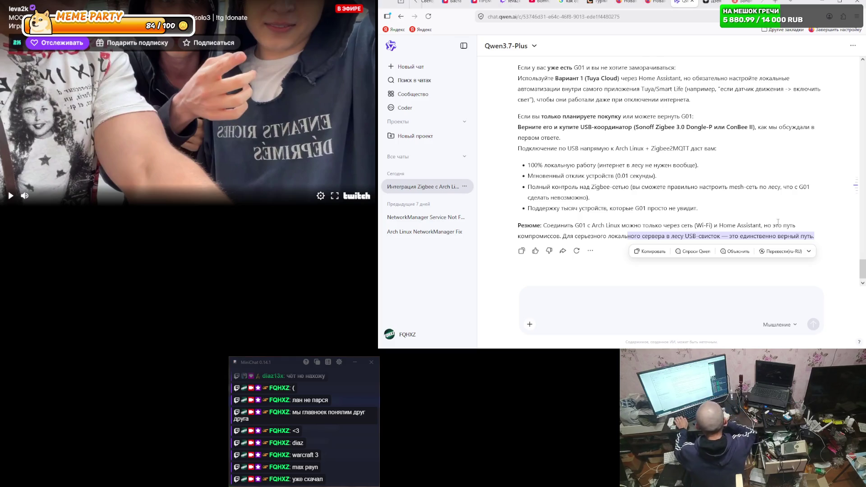
{"action": "left_click", "coordinate": [663, 236]}
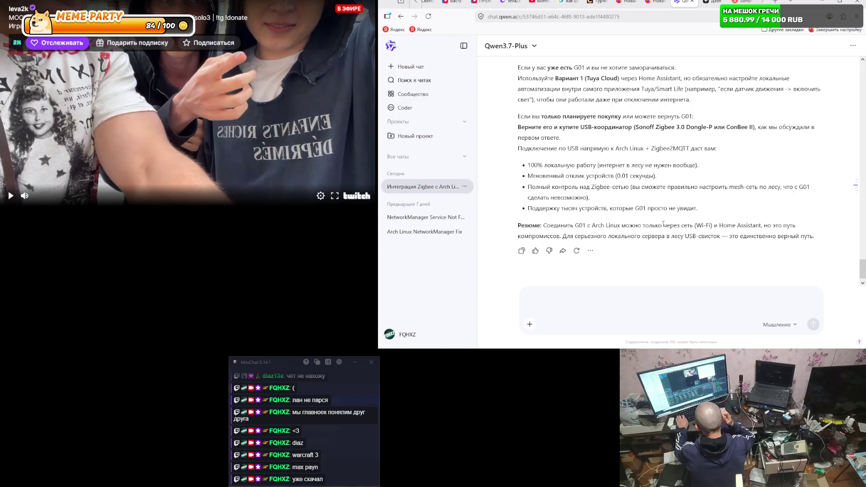
- Copy 'ConBee II' from the answer and return to the Sonoff search results tab
{"action": "left_click_drag", "start_coordinate": [635, 127], "coordinate": [754, 128]}
{"action": "key", "text": "ctrl+c"}
{"action": "left_click", "coordinate": [732, 128]}
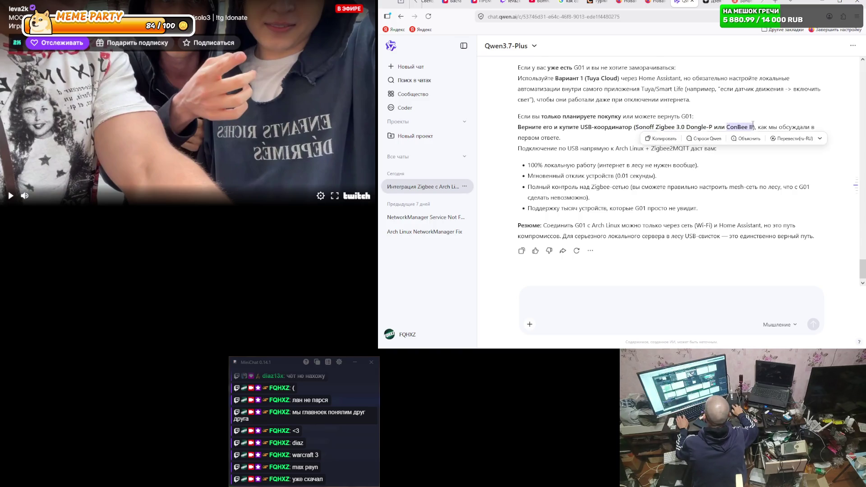
{"action": "left_click", "coordinate": [671, 139]}
{"action": "left_click", "coordinate": [744, 2]}
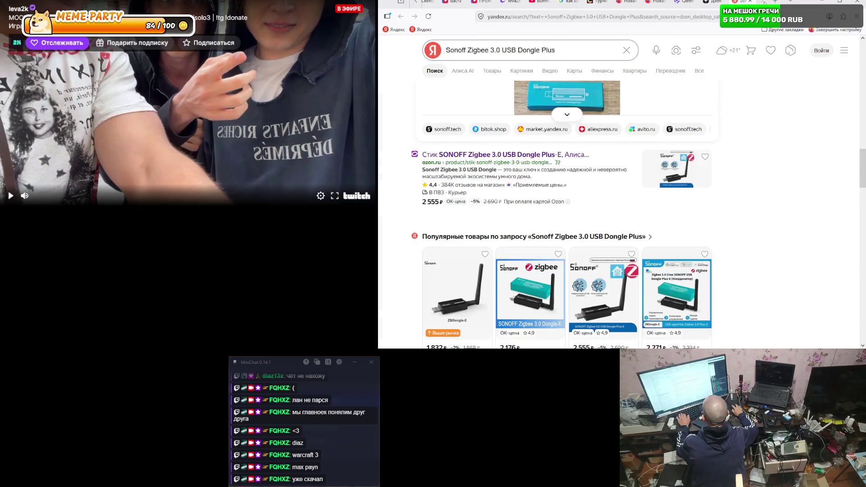
- In a new tab, go to ya.ru and search Yandex for 'Conbee ii'
{"action": "key", "text": "ctrl+t"}
{"action": "key", "text": "ctrl+v"}
{"action": "left_click", "coordinate": [558, 35]}
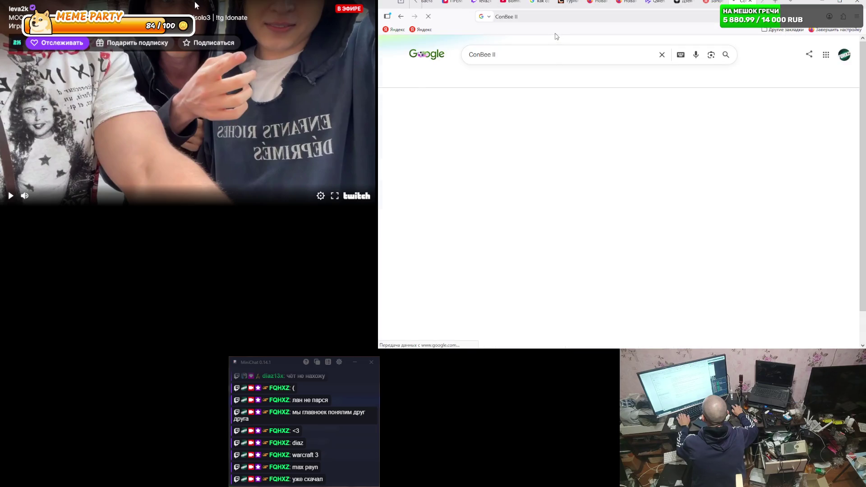
{"action": "left_click", "coordinate": [531, 14]}
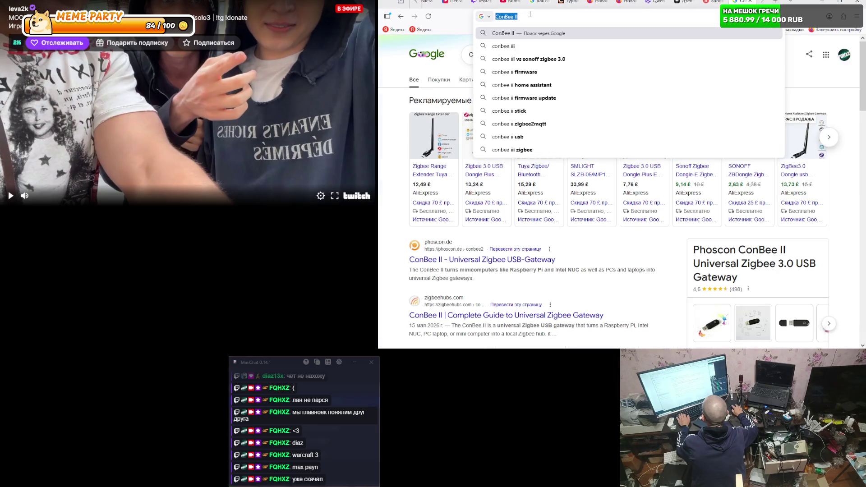
{"action": "type", "text": "ya.ru"}
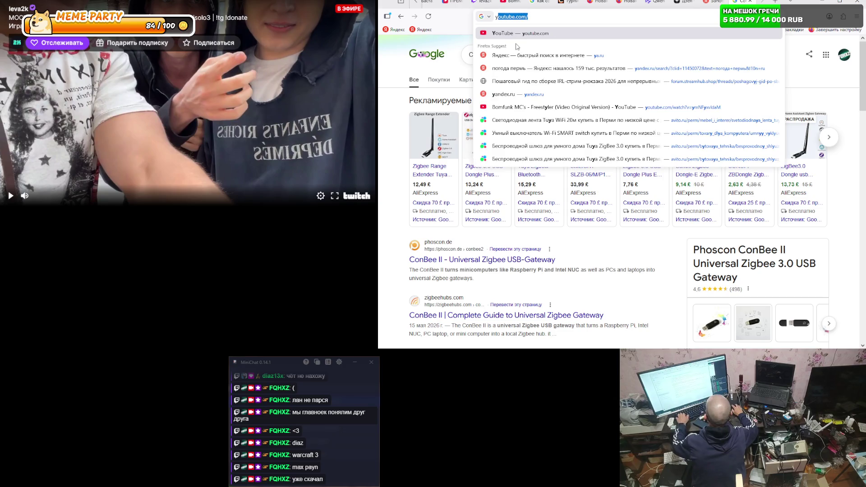
{"action": "key", "text": "Return"}
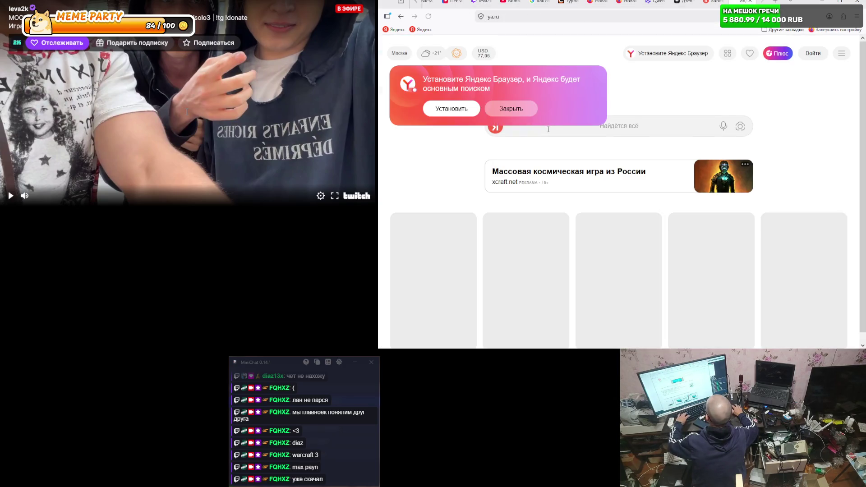
{"action": "left_click", "coordinate": [568, 130]}
{"action": "type", "text": "Conbee ii"}
{"action": "key", "text": "Return"}
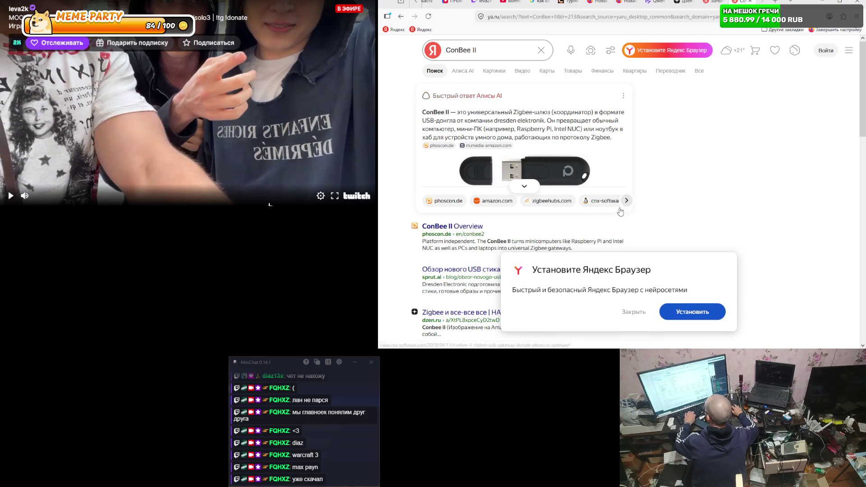
- Scroll down through the Yandex results for Conbee ii
{"action": "scroll", "coordinate": [613, 205], "scroll_direction": "down", "scroll_amount": 2}
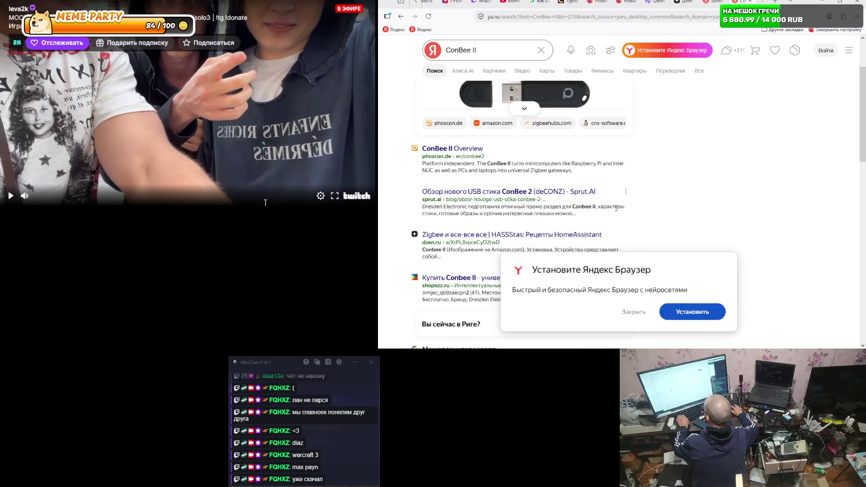
{"action": "scroll", "coordinate": [618, 211], "scroll_direction": "down", "scroll_amount": 3}
{"action": "scroll", "coordinate": [617, 213], "scroll_direction": "down", "scroll_amount": 3}
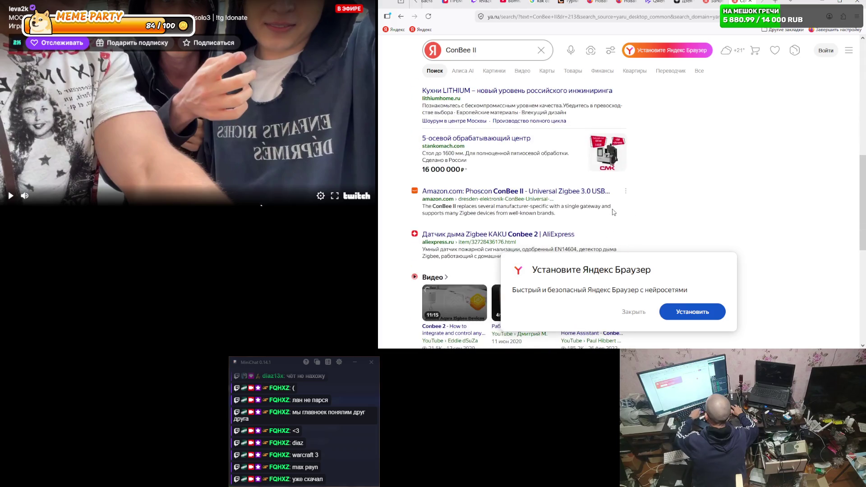
{"action": "scroll", "coordinate": [613, 216], "scroll_direction": "down", "scroll_amount": 2}
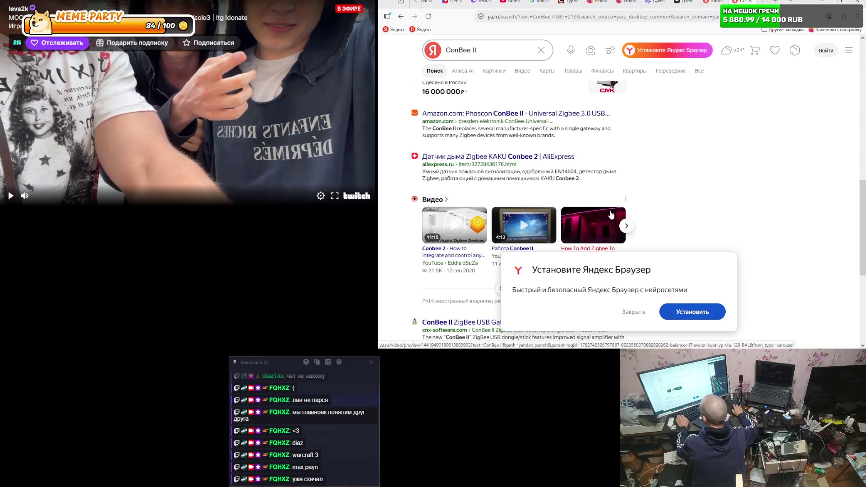
{"action": "scroll", "coordinate": [611, 215], "scroll_direction": "down", "scroll_amount": 4}
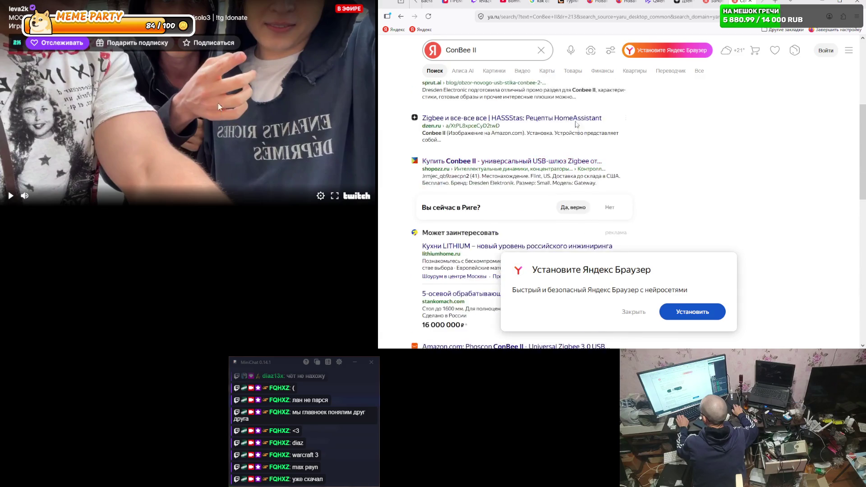
- Open a fresh browser tab and type 'ф' in its address bar
{"action": "type", "text": "re"}
{"action": "left_click_drag", "start_coordinate": [486, 50], "coordinate": [445, 49]}
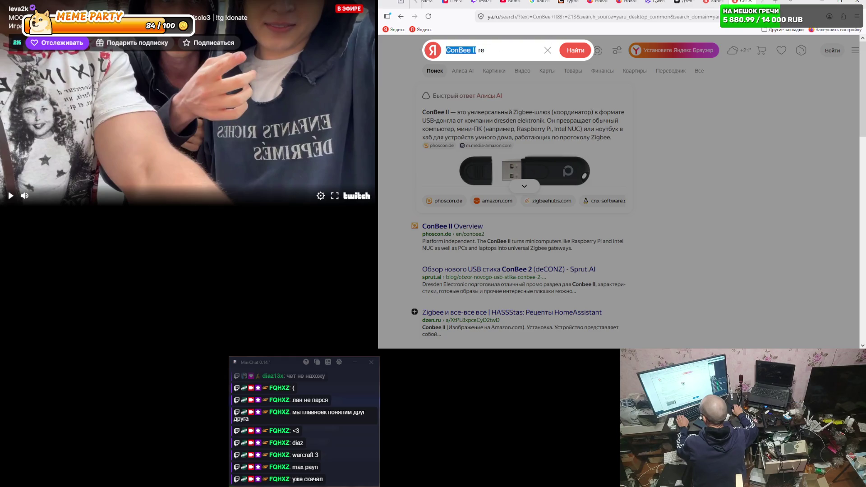
{"action": "left_click", "coordinate": [776, 2]}
{"action": "type", "text": "ф"}
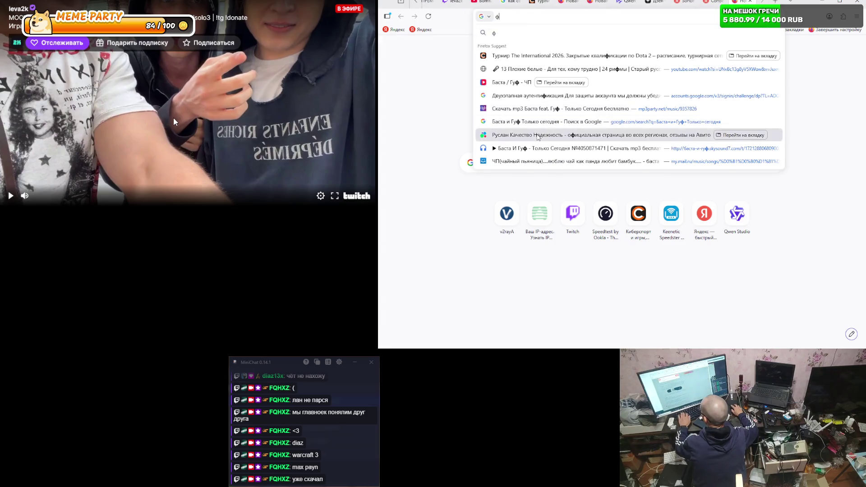
- Open the Avito seller page from the address-bar suggestions, then go to the Avito home page
{"action": "left_click", "coordinate": [540, 135]}
{"action": "scroll", "coordinate": [642, 111], "scroll_direction": "up", "scroll_amount": 5}
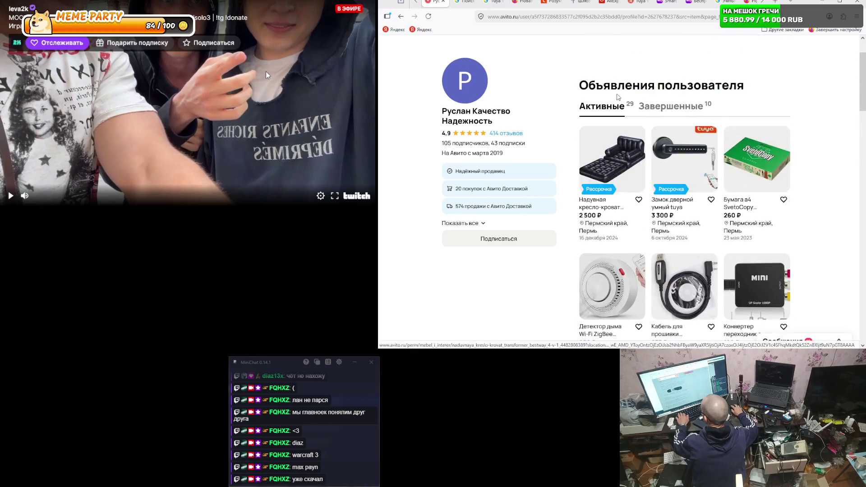
{"action": "mouse_move", "coordinate": [457, 61]}
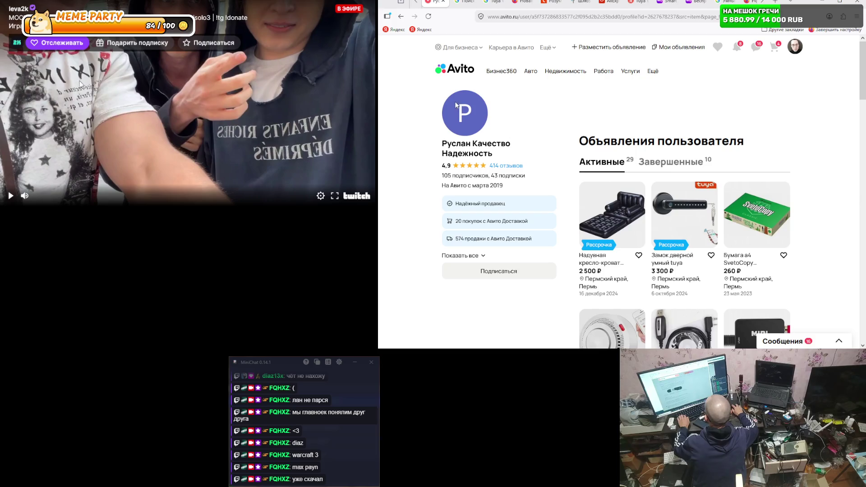
{"action": "left_click", "coordinate": [454, 71]}
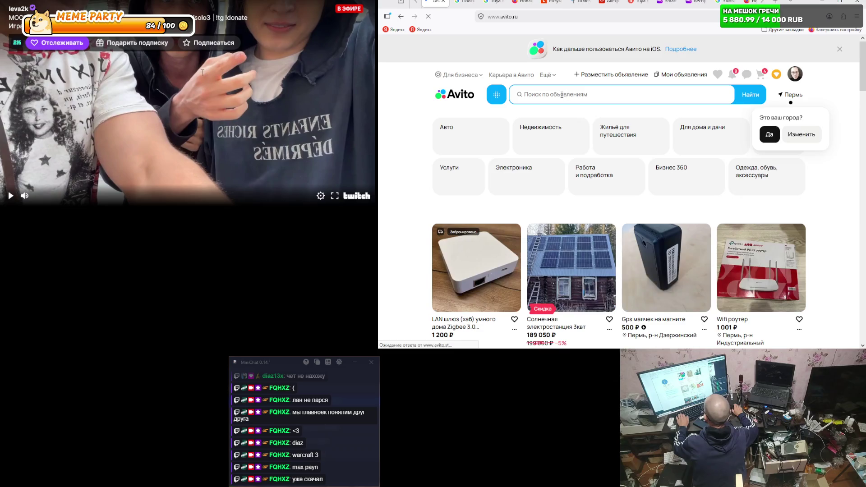
- Search Avito for 'zigbee' and open the LAN Zigbee 3.0 EasyTech hub listing at 1 200 ₽
{"action": "left_click", "coordinate": [564, 94]}
{"action": "type", "text": "zigbee"}
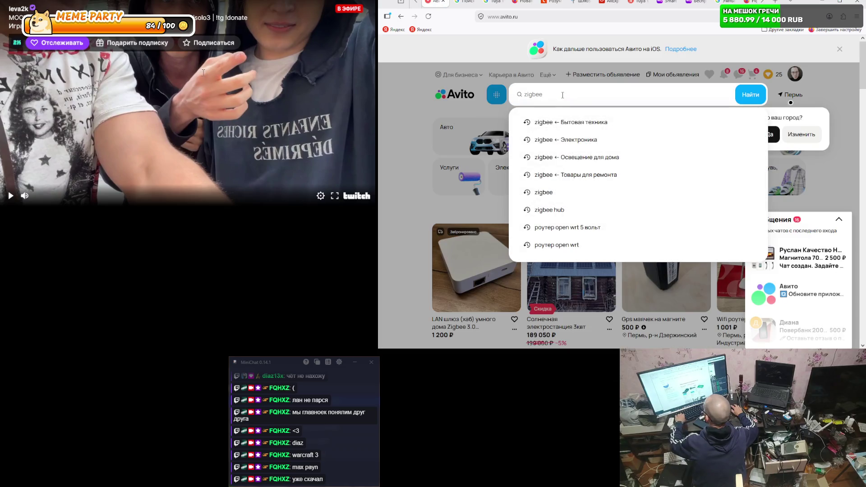
{"action": "left_click", "coordinate": [419, 219]}
{"action": "scroll", "coordinate": [451, 213], "scroll_direction": "down", "scroll_amount": 3}
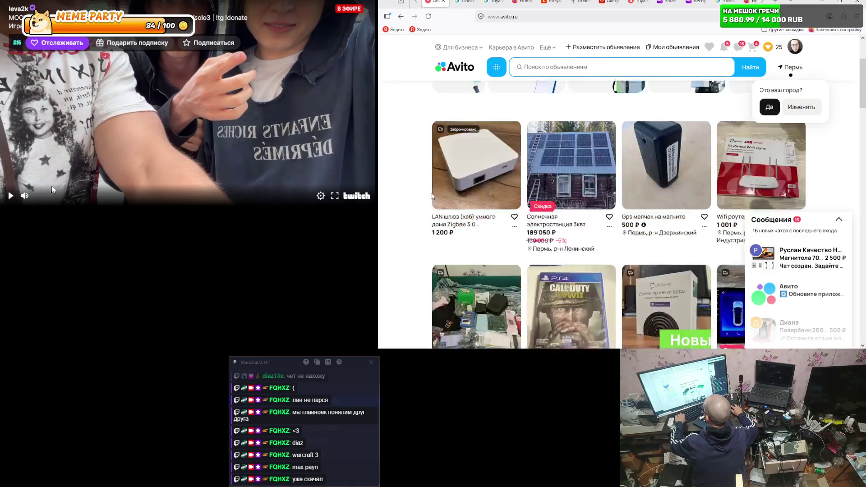
{"action": "left_click", "coordinate": [485, 206]}
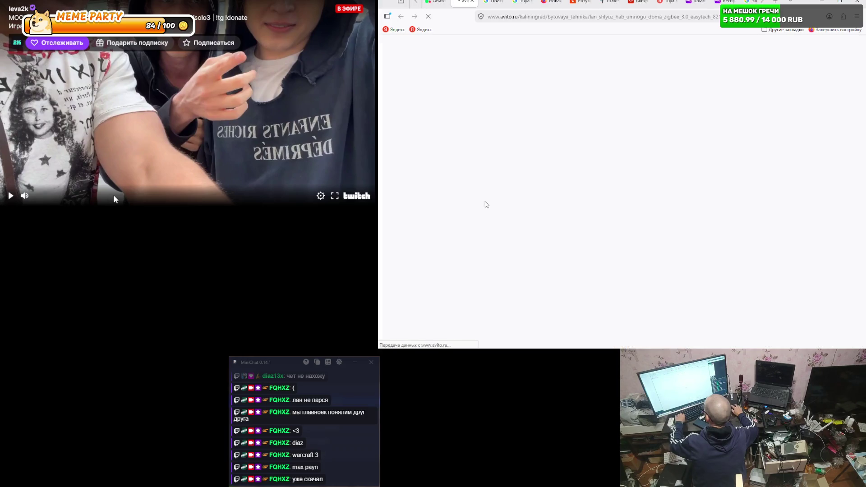
{"action": "scroll", "coordinate": [615, 214], "scroll_direction": "down", "scroll_amount": 2}
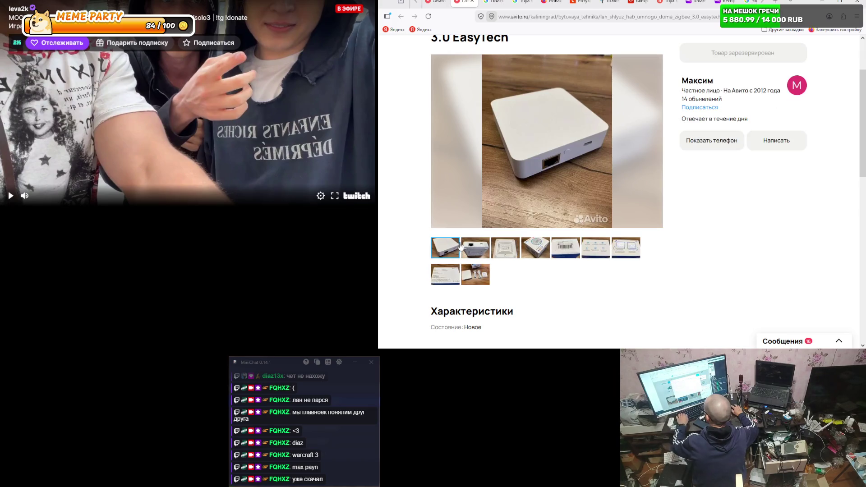
{"action": "scroll", "coordinate": [501, 243], "scroll_direction": "up", "scroll_amount": 2}
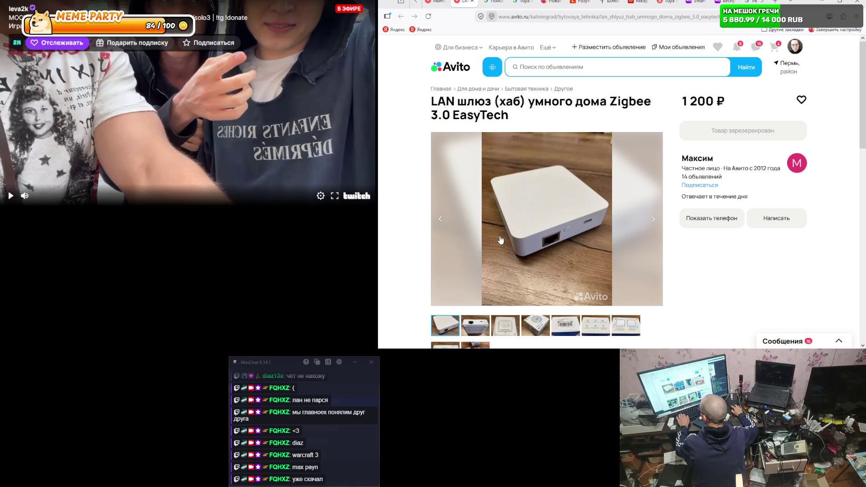
{"action": "scroll", "coordinate": [501, 240], "scroll_direction": "down", "scroll_amount": 8}
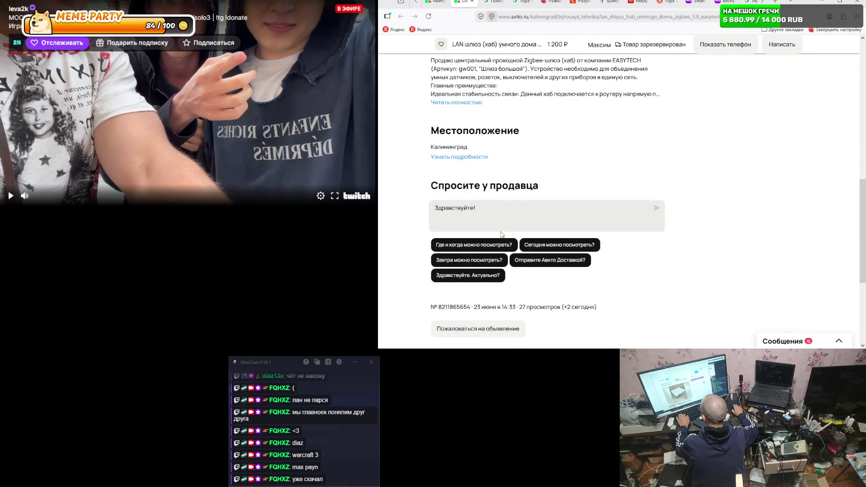
{"action": "scroll", "coordinate": [501, 234], "scroll_direction": "up", "scroll_amount": 8}
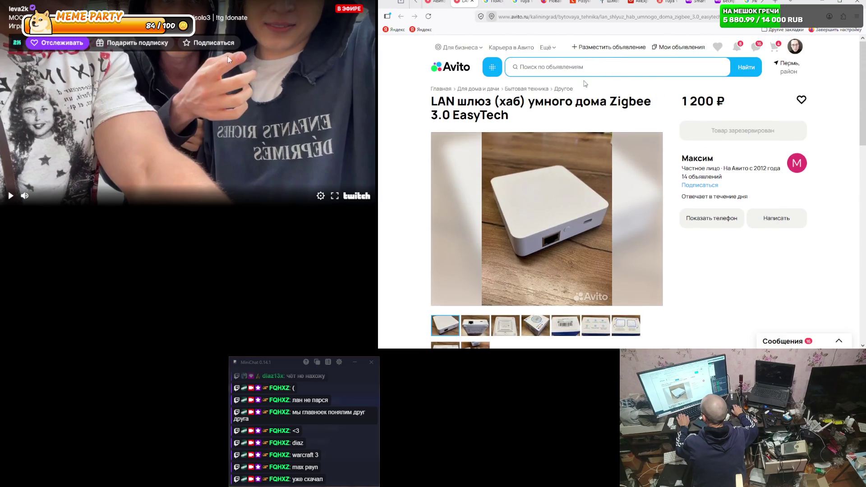
- Search Avito for 'conbee ii' and browse the 8 listings found in other cities
{"action": "left_click", "coordinate": [558, 67]}
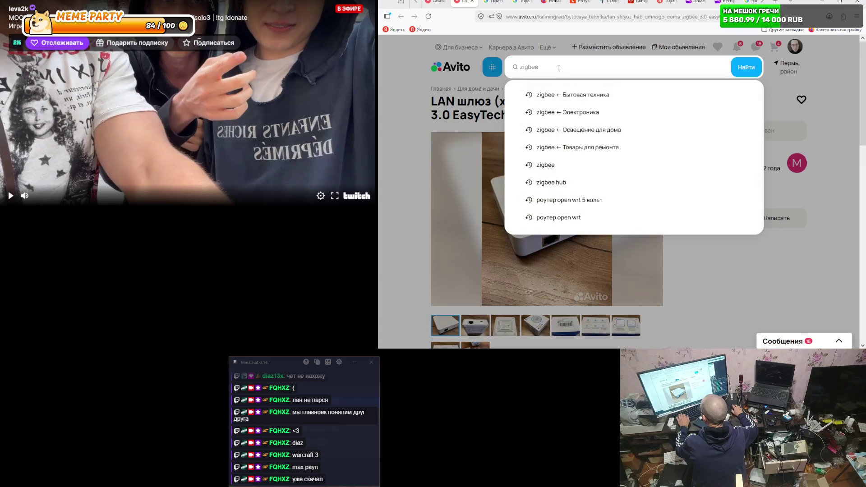
{"action": "type", "text": "conbee ii"}
{"action": "key", "text": "Return"}
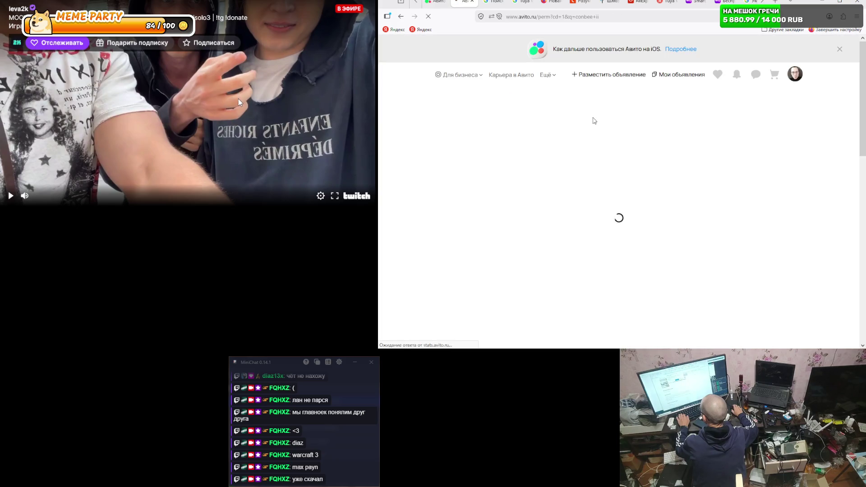
{"action": "scroll", "coordinate": [586, 122], "scroll_direction": "down", "scroll_amount": 5}
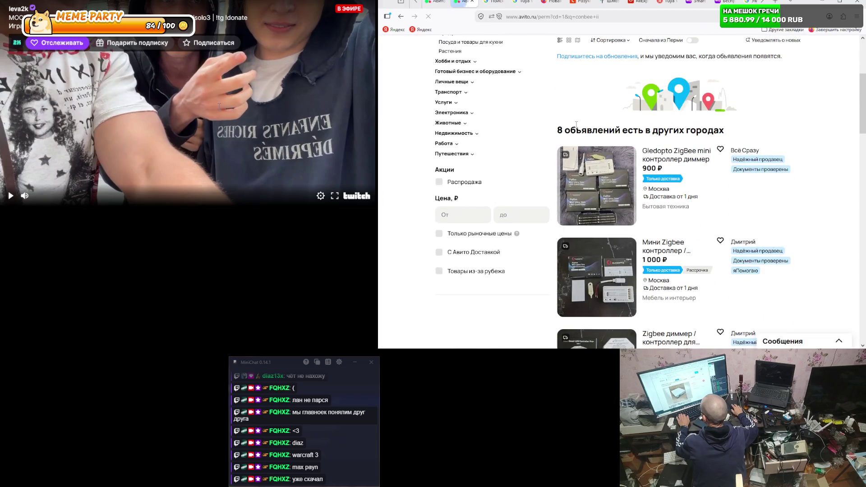
{"action": "scroll", "coordinate": [575, 126], "scroll_direction": "down", "scroll_amount": 3}
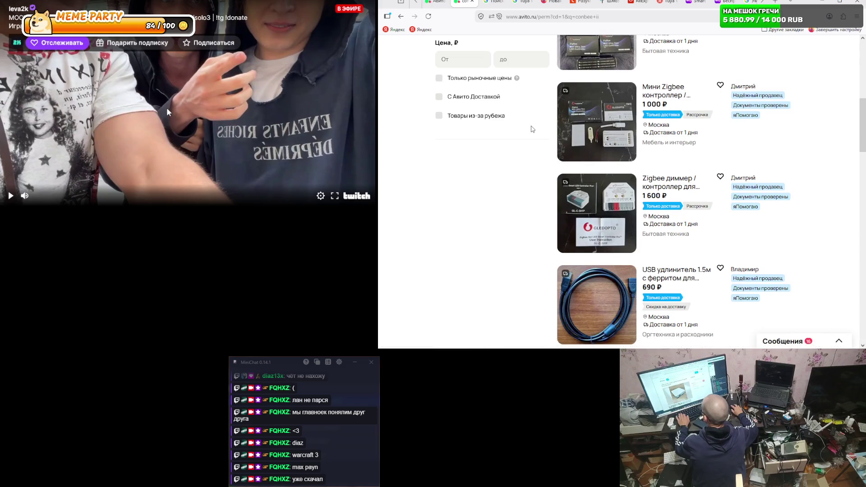
{"action": "scroll", "coordinate": [533, 129], "scroll_direction": "down", "scroll_amount": 4}
{"action": "scroll", "coordinate": [532, 129], "scroll_direction": "down", "scroll_amount": 5}
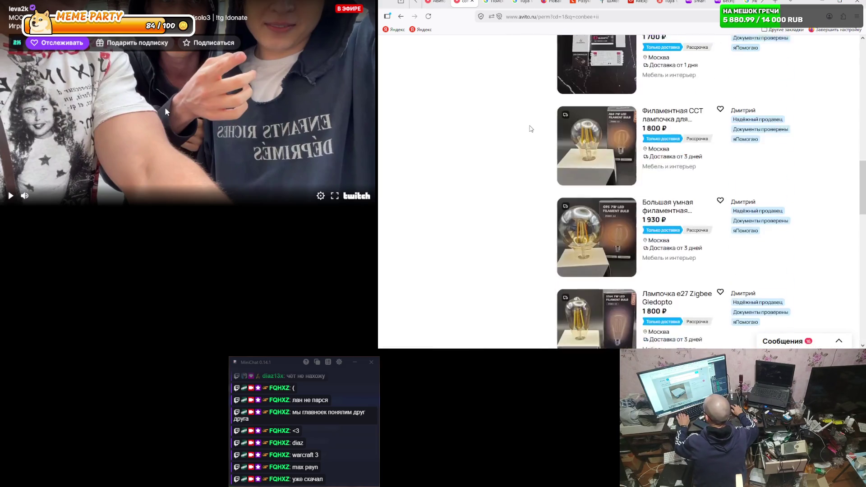
{"action": "scroll", "coordinate": [531, 129], "scroll_direction": "up", "scroll_amount": 12}
{"action": "scroll", "coordinate": [534, 125], "scroll_direction": "up", "scroll_amount": 3}
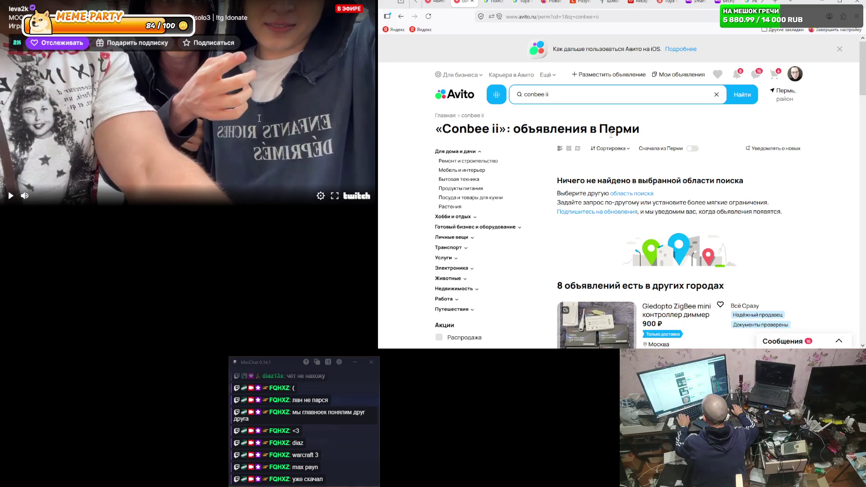
{"action": "left_click", "coordinate": [560, 92]}
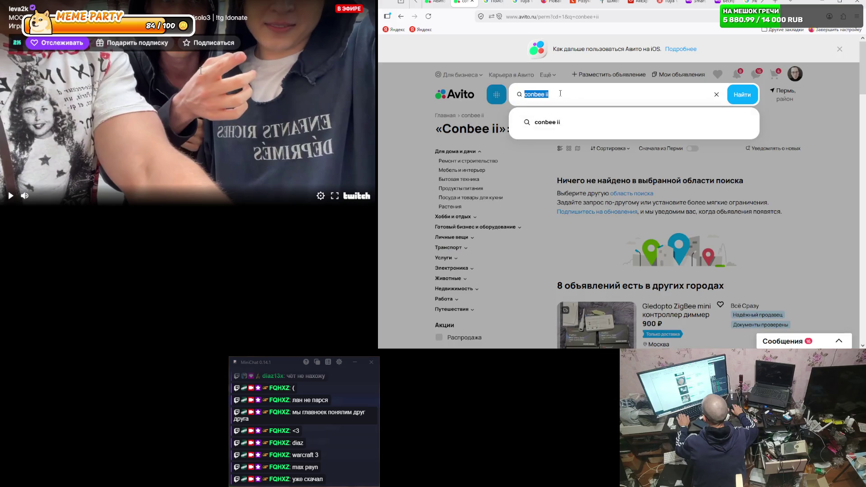
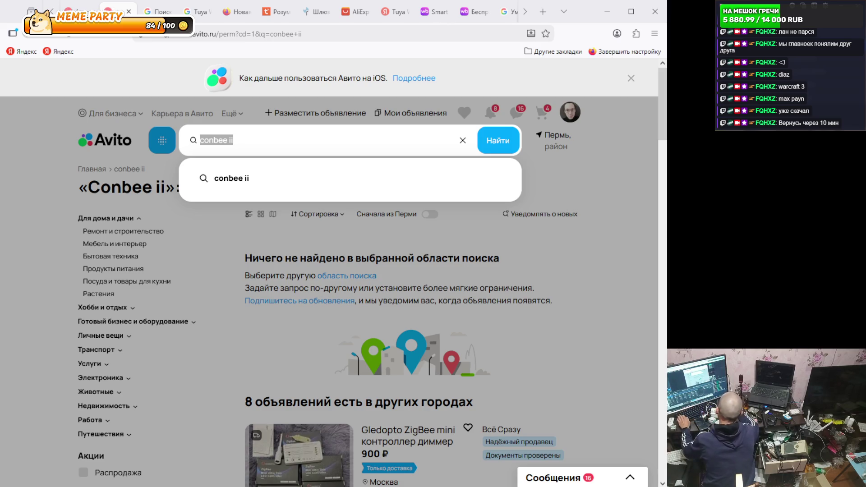
- Switch back to Firefox and open a new blank tab
{"action": "key", "text": "alt+Tab"}
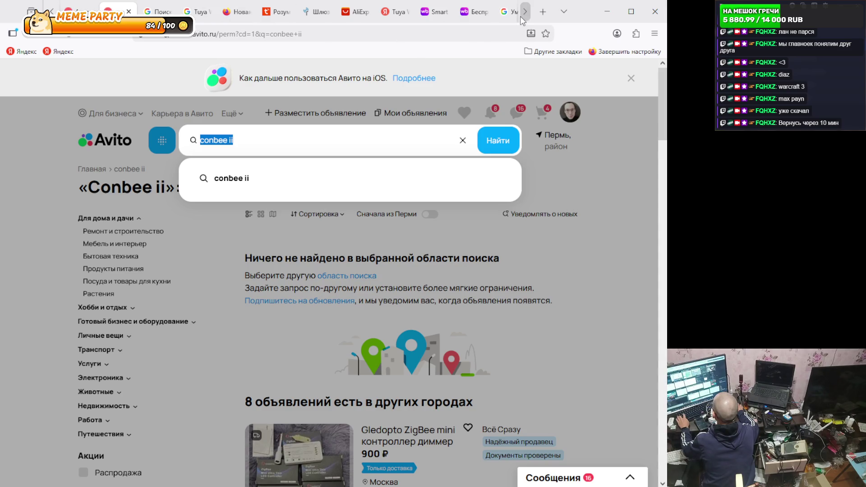
{"action": "left_click", "coordinate": [542, 12]}
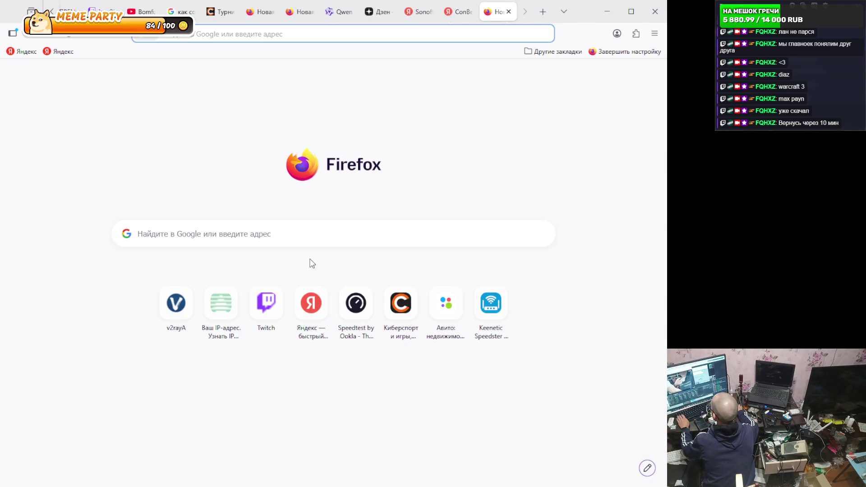
- Return to the Zigbee–Arch Linux chat and select the Резюме sentence about connecting G01
{"action": "left_click", "coordinate": [339, 12]}
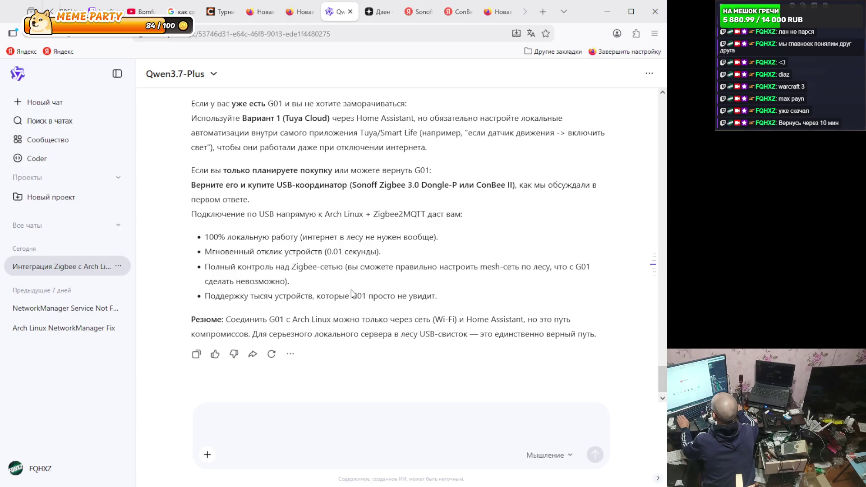
{"action": "mouse_move", "coordinate": [227, 319]}
{"action": "left_mouse_down"}
{"action": "mouse_move", "coordinate": [534, 319]}
{"action": "mouse_move", "coordinate": [523, 323]}
{"action": "left_mouse_up"}
{"action": "key", "text": "ctrl+c"}
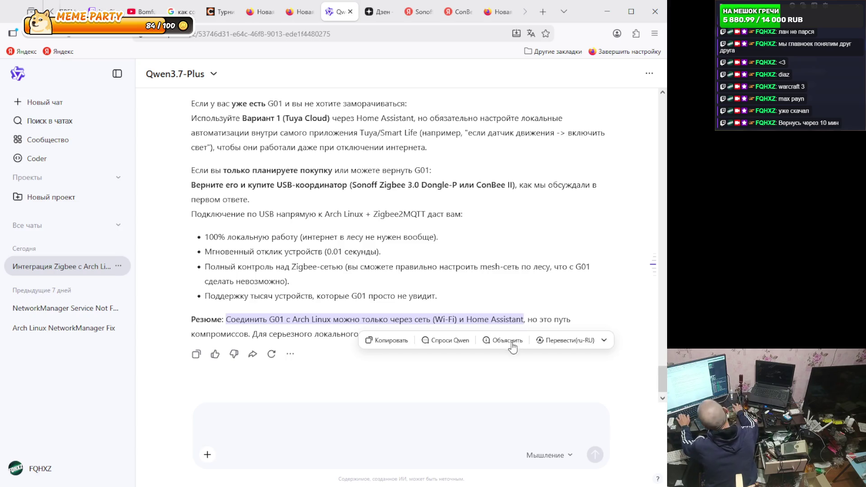
- Send the pasted G01 summary plus 'давай так сделаем. что мне делать скажи подробно' to Qwen
{"action": "left_click", "coordinate": [236, 425]}
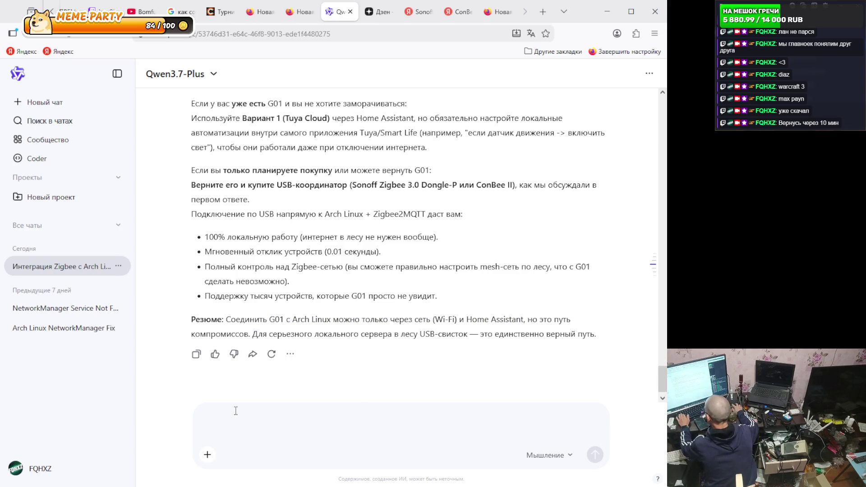
{"action": "key", "text": "ctrl+v"}
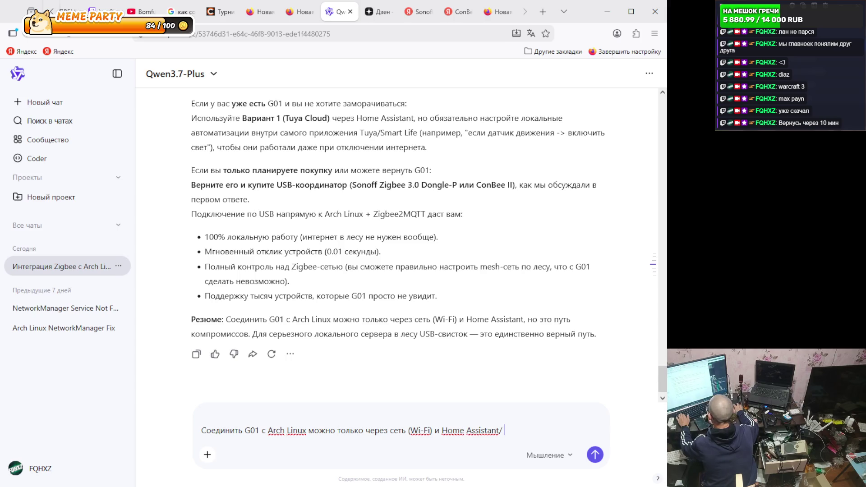
{"action": "type", "text": ". давай "}
{"action": "type", "text": "так с"}
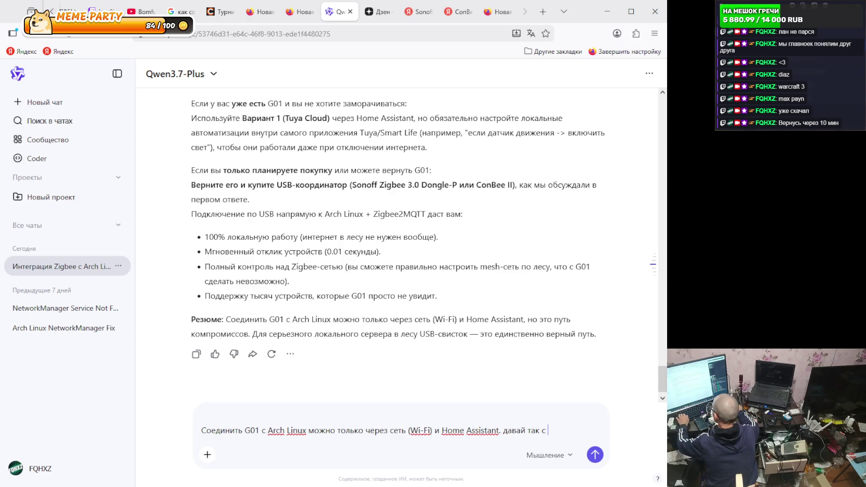
{"action": "type", "text": "делаем. что мне дела"}
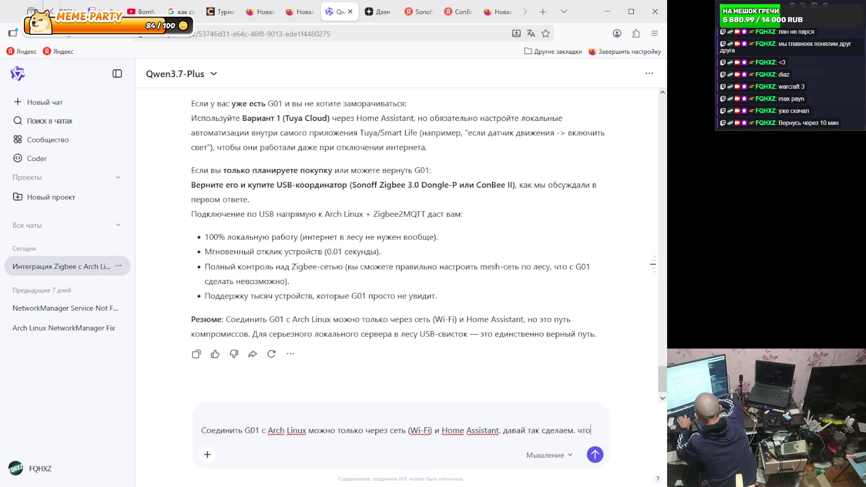
{"action": "type", "text": "ть скажи "}
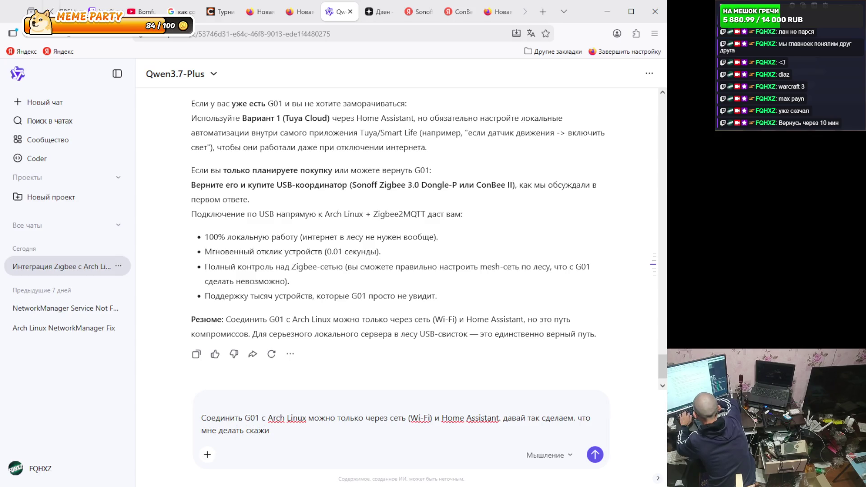
{"action": "type", "text": "подробно"}
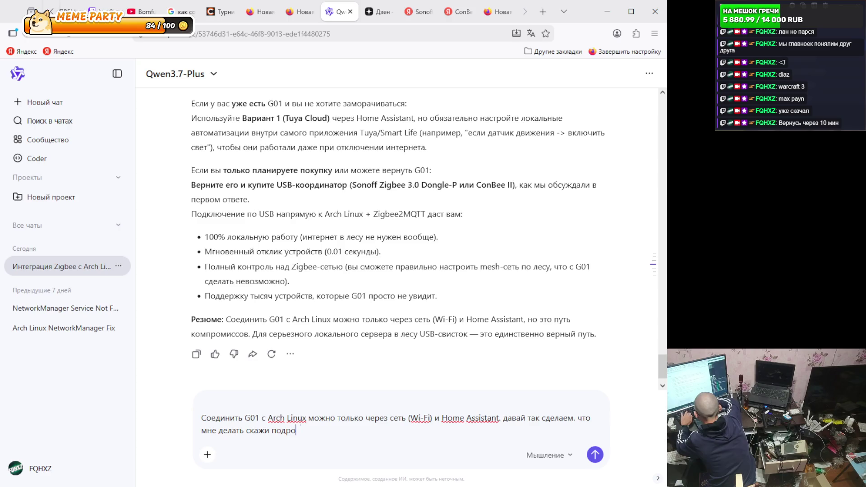
{"action": "key", "text": "Return"}
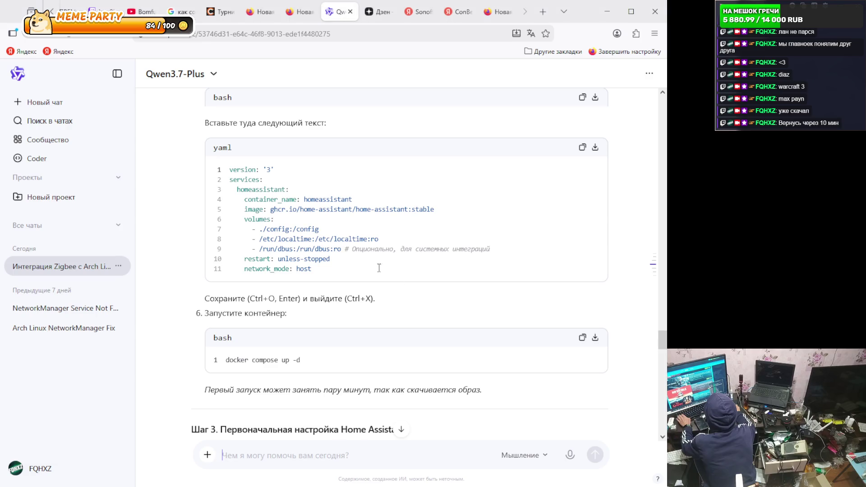
- Scroll through Qwen's five-step guide for the G01 gateway and Home Assistant in Docker
{"action": "scroll", "coordinate": [367, 261], "scroll_direction": "up", "scroll_amount": 15}
{"action": "scroll", "coordinate": [366, 260], "scroll_direction": "down", "scroll_amount": 4}
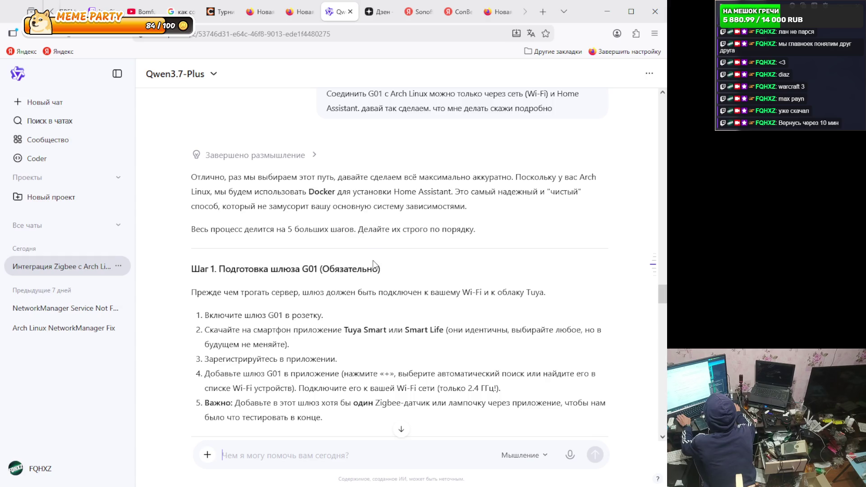
{"action": "scroll", "coordinate": [373, 264], "scroll_direction": "down", "scroll_amount": 3}
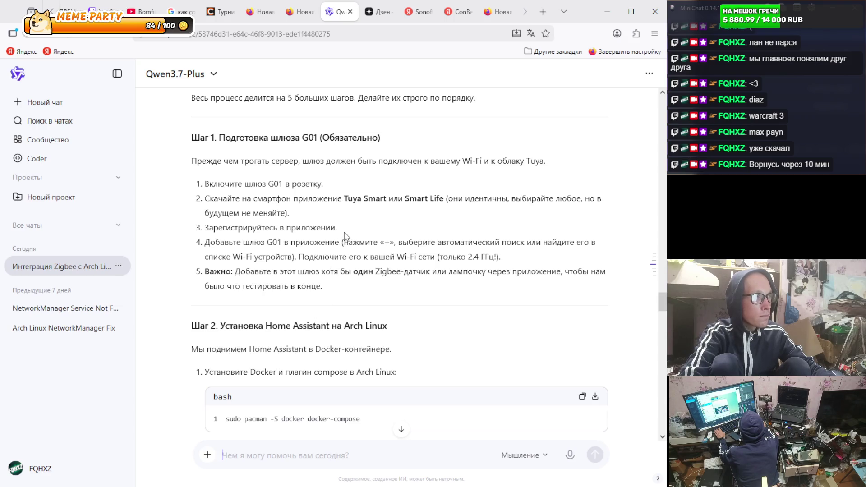
- Scroll the guide back to Step 1 and return the mirrored phone to its home screen
{"action": "scroll", "coordinate": [352, 227], "scroll_direction": "up", "scroll_amount": 2}
{"action": "scroll", "coordinate": [385, 233], "scroll_direction": "down", "scroll_amount": 2}
{"action": "scroll", "coordinate": [339, 193], "scroll_direction": "up", "scroll_amount": 3}
{"action": "scroll", "coordinate": [387, 231], "scroll_direction": "down", "scroll_amount": 3}
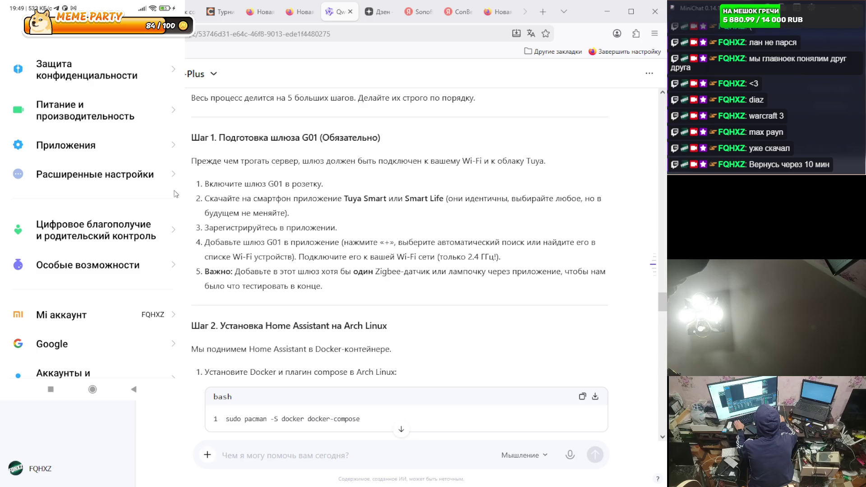
{"action": "left_click", "coordinate": [92, 389]}
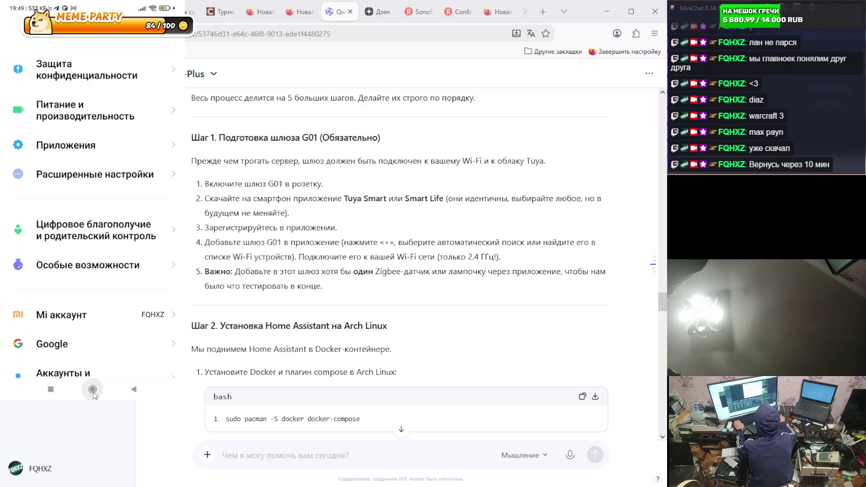
- Clear the phone's recent apps and dismiss the control centre to reach the home screen
{"action": "left_click", "coordinate": [50, 389]}
{"action": "left_click", "coordinate": [92, 341]}
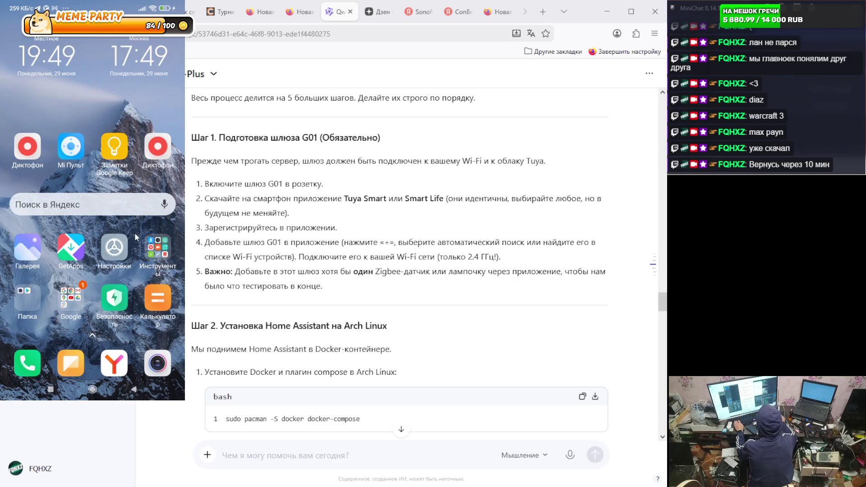
{"action": "key", "text": "alt+n"}
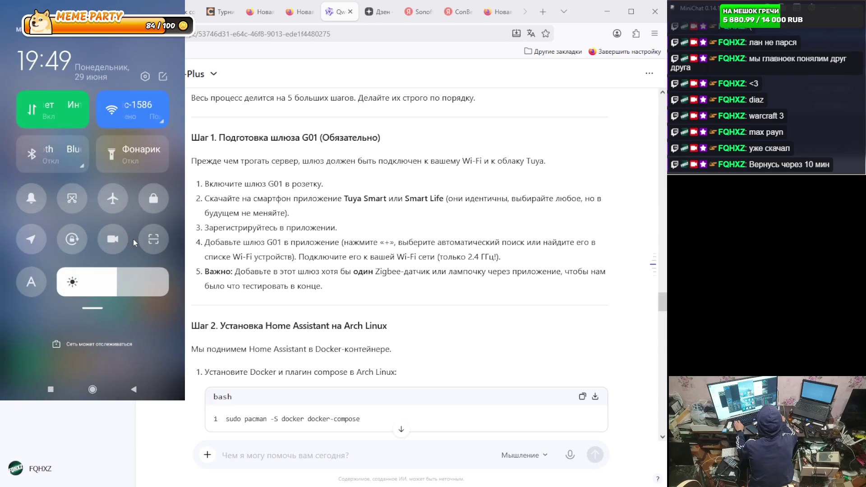
{"action": "left_click", "coordinate": [133, 240]}
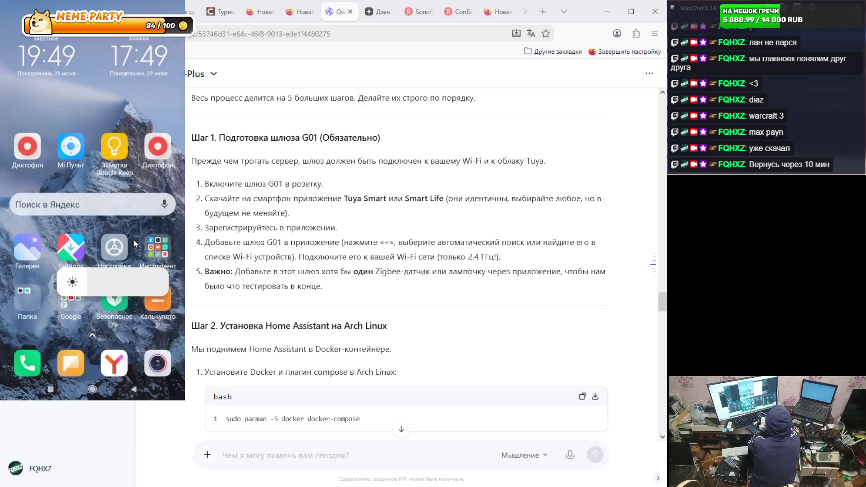
{"action": "key", "text": "alt+n"}
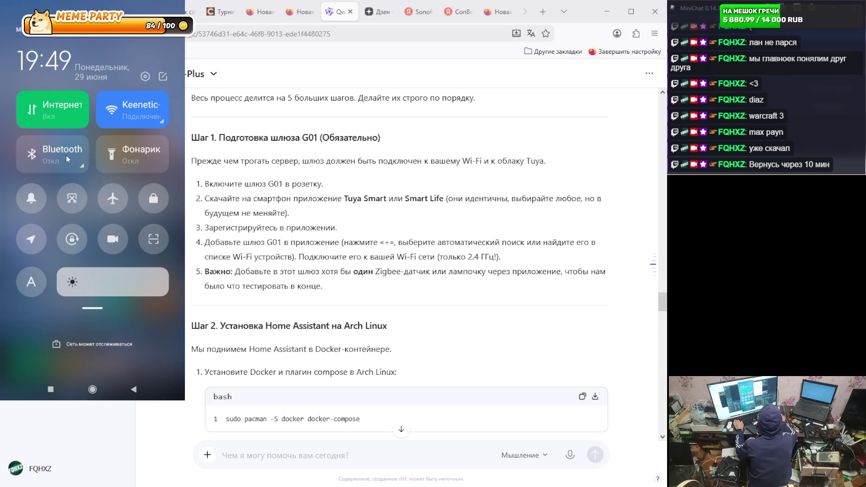
{"action": "left_click", "coordinate": [77, 345]}
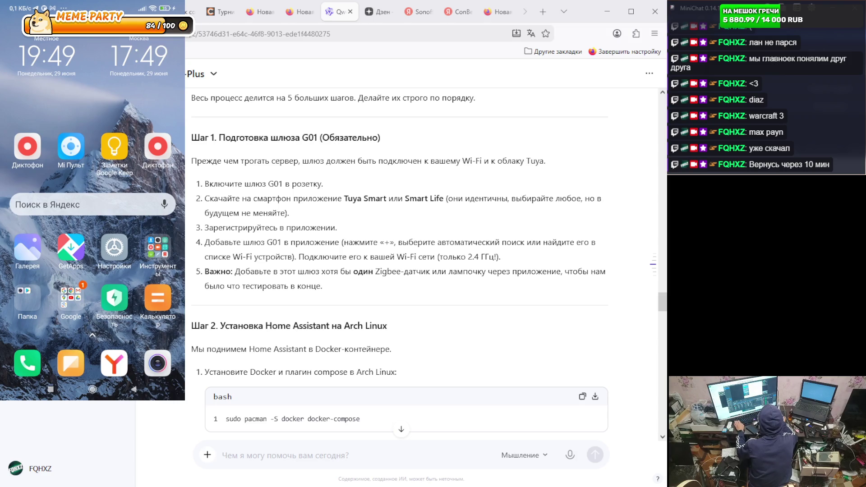
{"action": "left_click", "coordinate": [285, 204]}
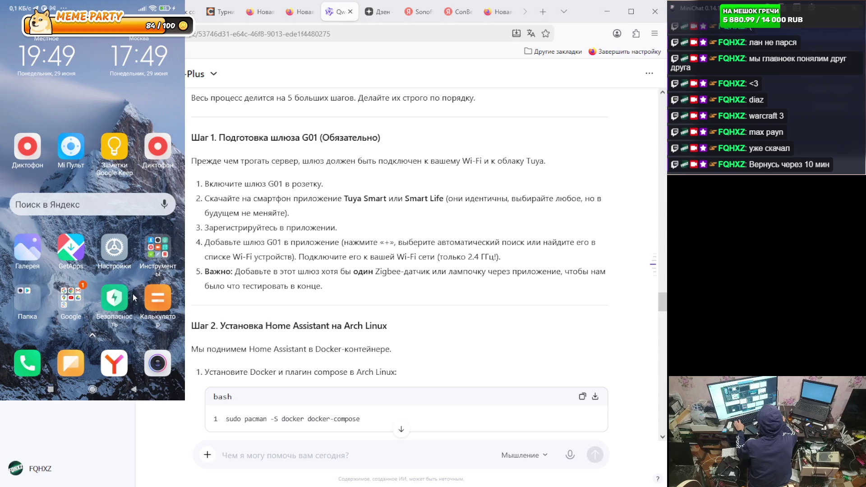
- Open the app drawer, search the installed apps for Play Store and launch it
{"action": "mouse_move", "coordinate": [154, 250]}
{"action": "left_mouse_down"}
{"action": "mouse_move", "coordinate": [89, 249]}
{"action": "mouse_move", "coordinate": [158, 249]}
{"action": "left_mouse_up"}
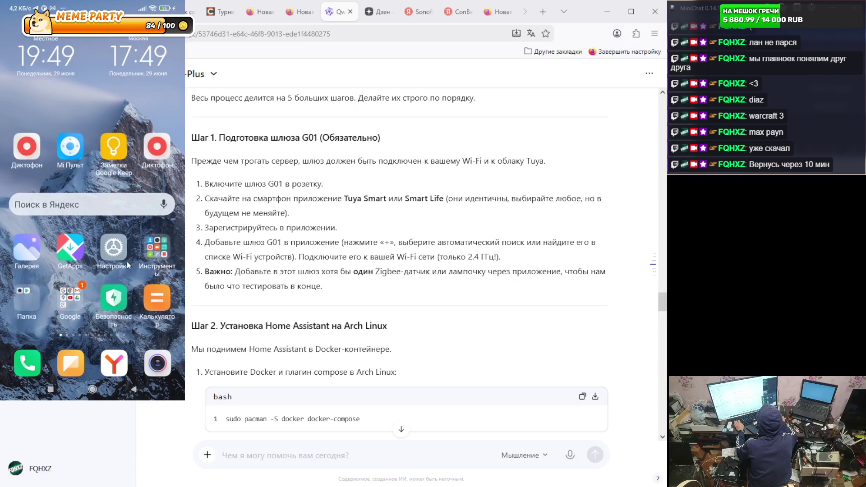
{"action": "left_click_drag", "start_coordinate": [93, 270], "coordinate": [94, 146]}
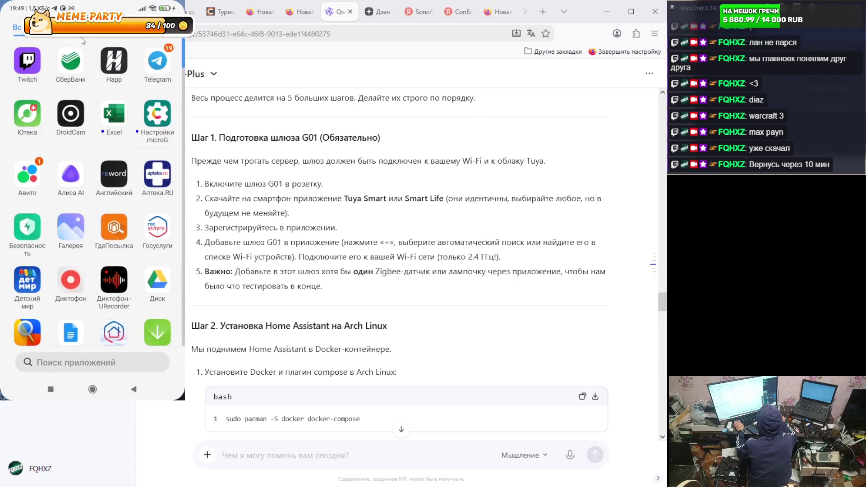
{"action": "left_click", "coordinate": [64, 359]}
{"action": "left_click", "coordinate": [174, 293]}
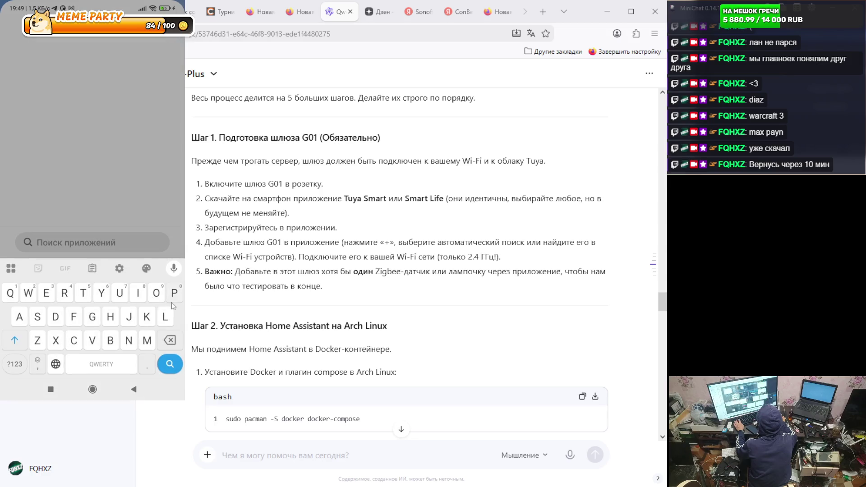
{"action": "left_click", "coordinate": [172, 316]}
{"action": "left_click", "coordinate": [119, 192]}
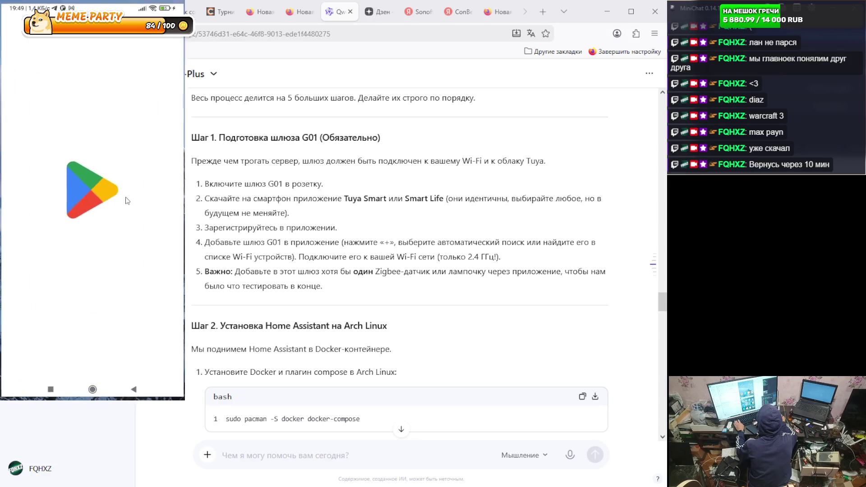
- Search Google Play for 'tuya', pick the 'tuya smart' suggestion and install Tuya Home
{"action": "left_click", "coordinate": [92, 359]}
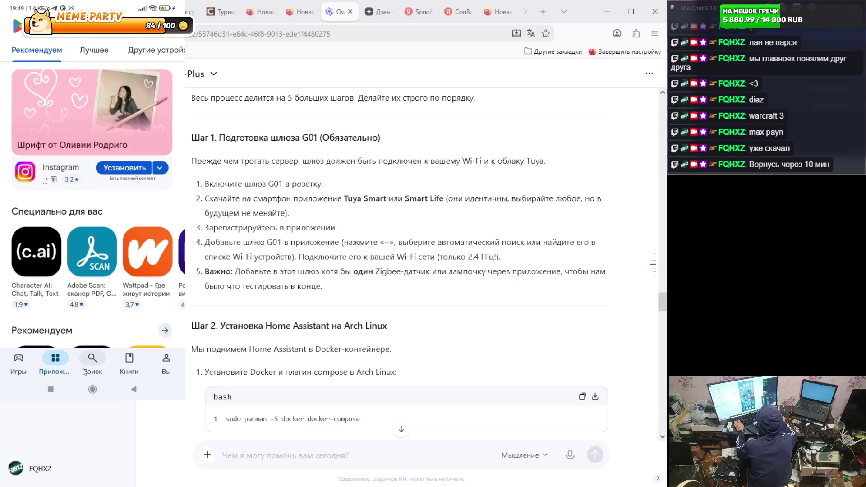
{"action": "left_click", "coordinate": [92, 359]}
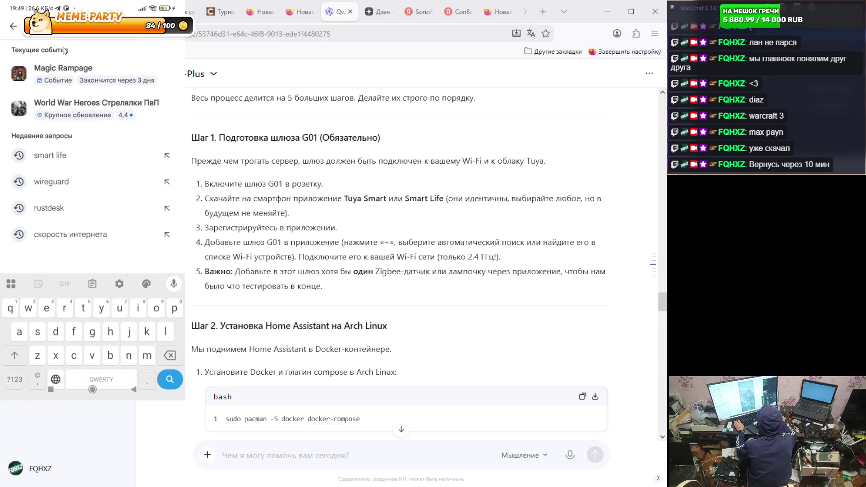
{"action": "type", "text": "to"}
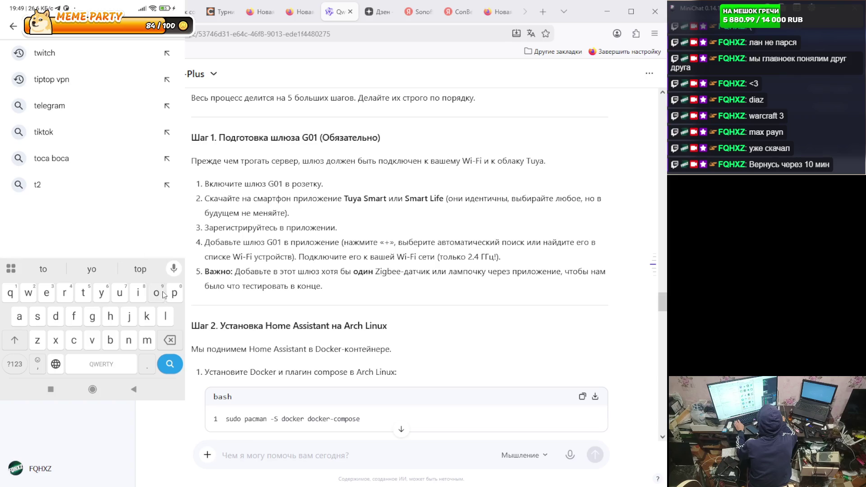
{"action": "left_click", "coordinate": [101, 293]}
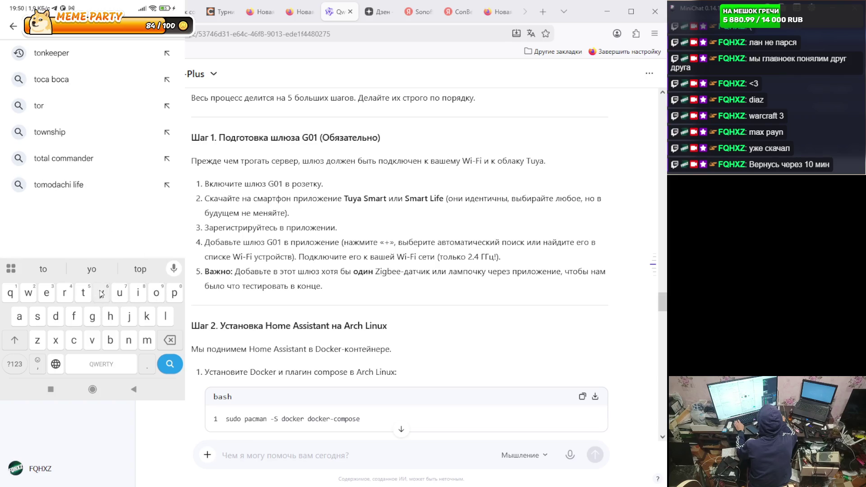
{"action": "key", "text": "BackSpace"}
{"action": "key", "text": "BackSpace"}
{"action": "type", "text": "uya"}
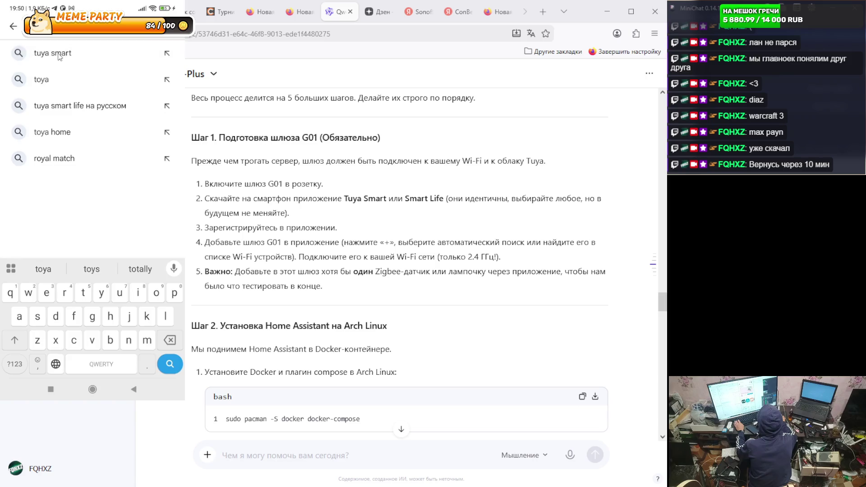
{"action": "left_click", "coordinate": [102, 112]}
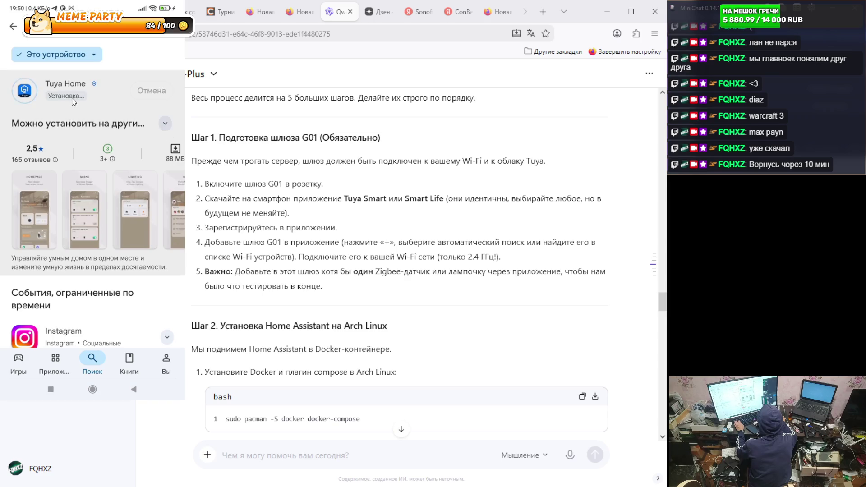
{"action": "right_click", "coordinate": [75, 100]}
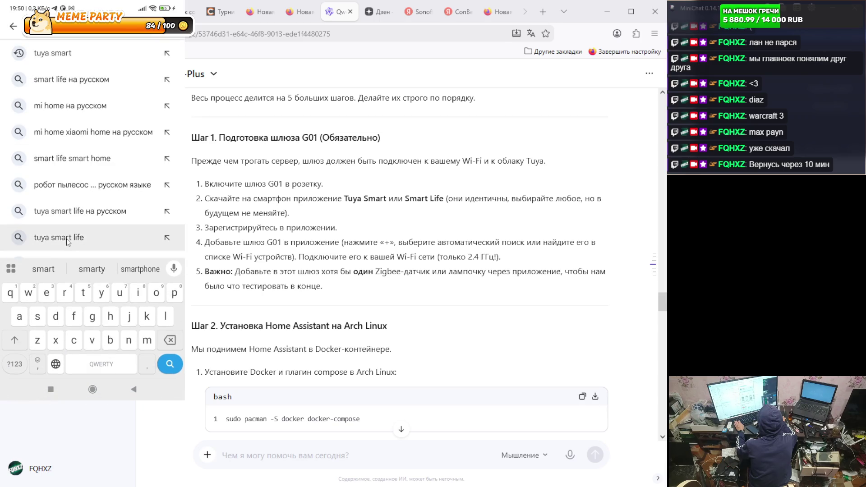
- Rerun the recent 'smart life' Play Store search and launch the installed SmartLife app
{"action": "type", "text": "sm"}
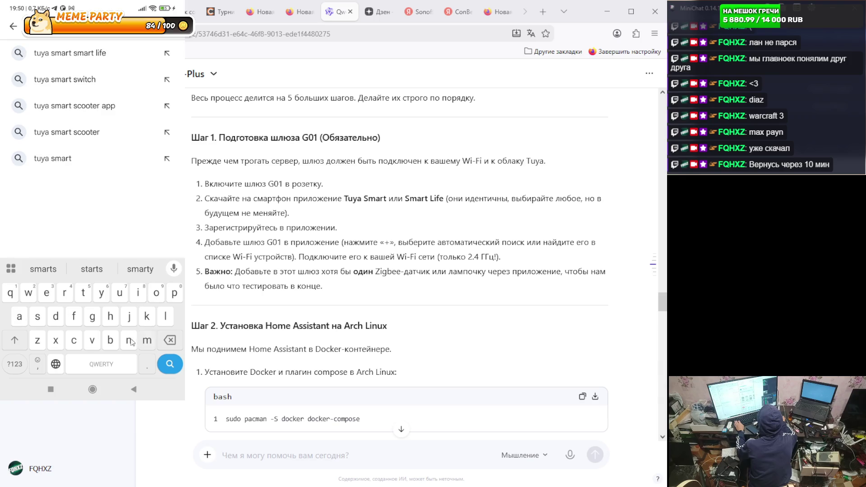
{"action": "type", "text": "ar"}
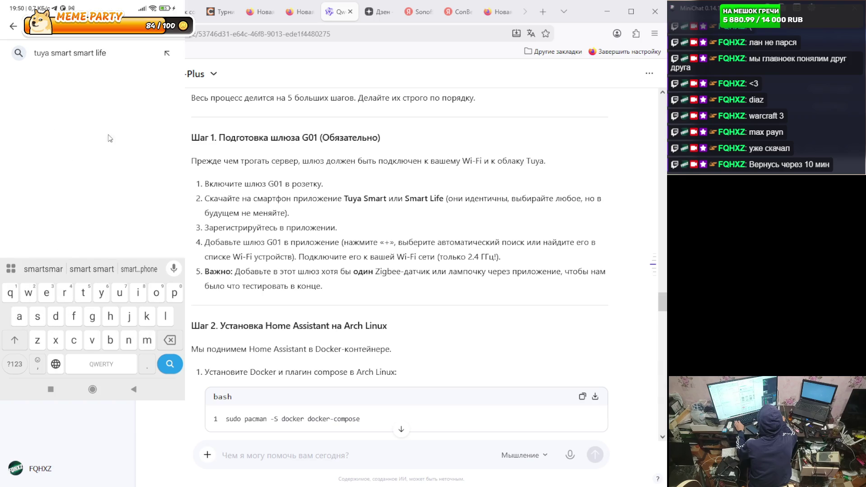
{"action": "left_click", "coordinate": [165, 54]}
{"action": "left_click", "coordinate": [157, 50]}
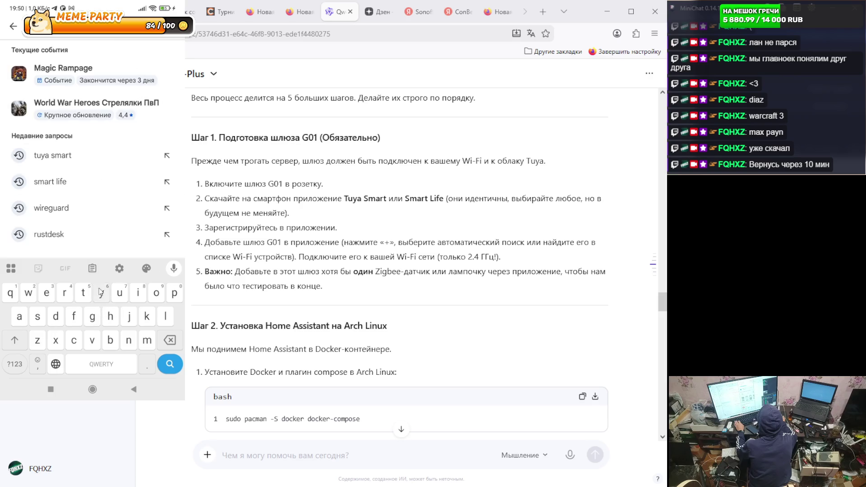
{"action": "left_click", "coordinate": [62, 182]}
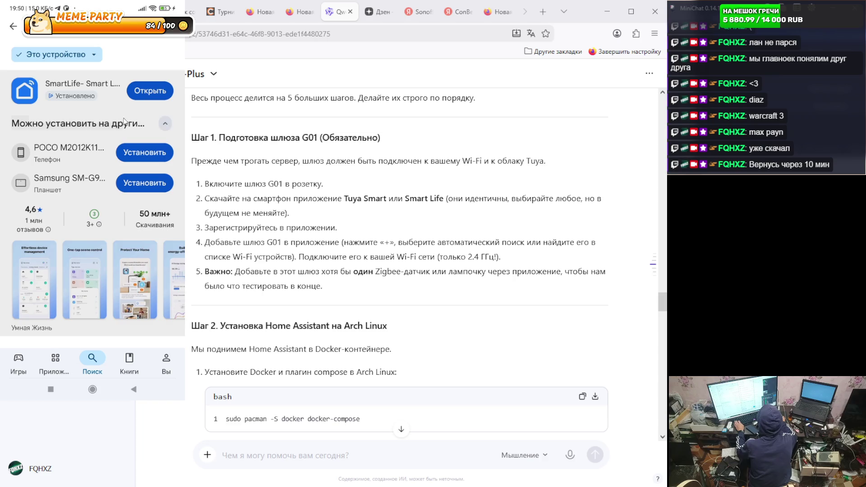
{"action": "left_click", "coordinate": [154, 92]}
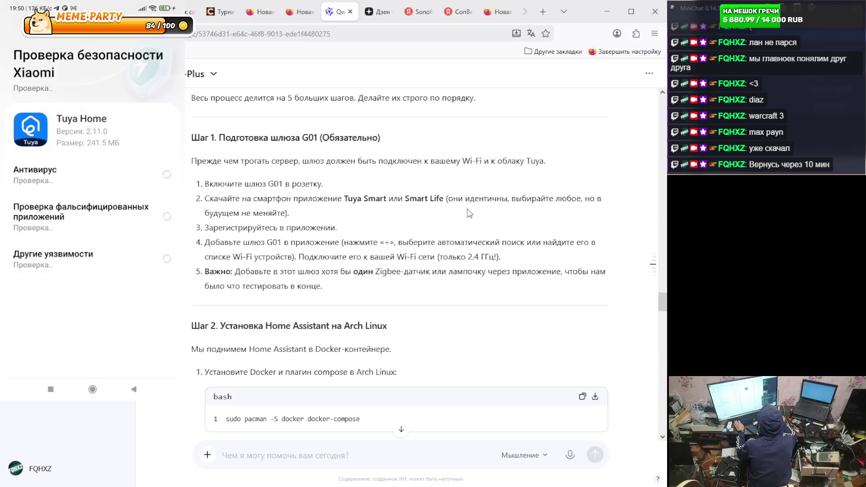
- Leave the Tuya Home security check, reopen SmartLife from recents and go to Профиль
{"action": "scroll", "coordinate": [476, 215], "scroll_direction": "down", "scroll_amount": 2}
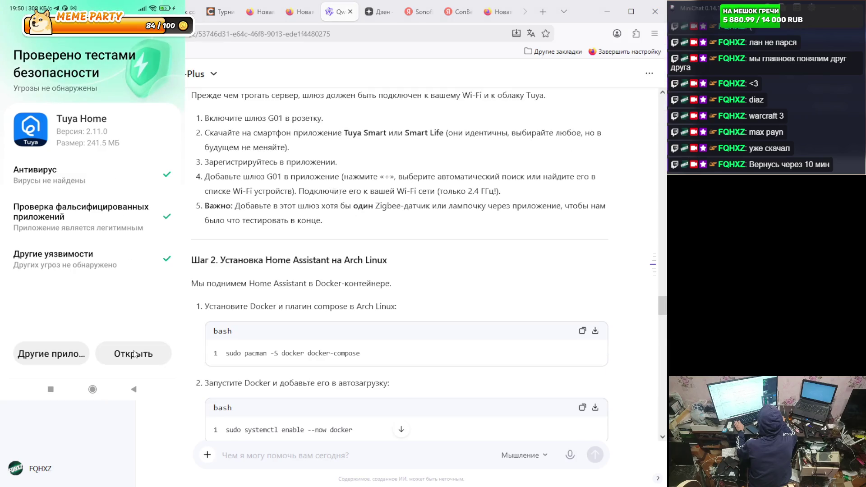
{"action": "left_click", "coordinate": [92, 389]}
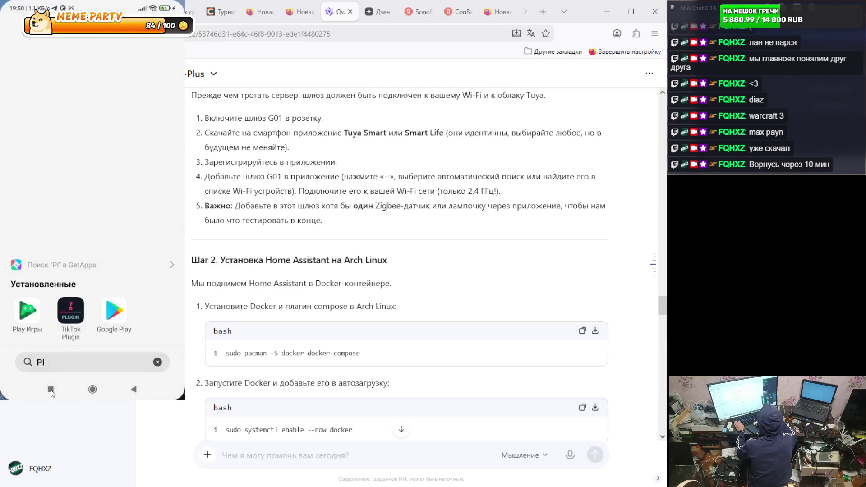
{"action": "left_click", "coordinate": [51, 389]}
{"action": "left_click", "coordinate": [145, 225]}
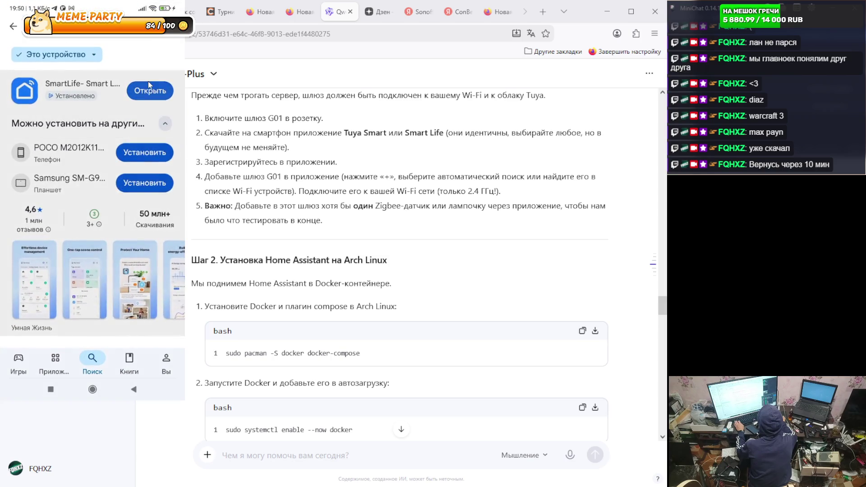
{"action": "left_click", "coordinate": [149, 88]}
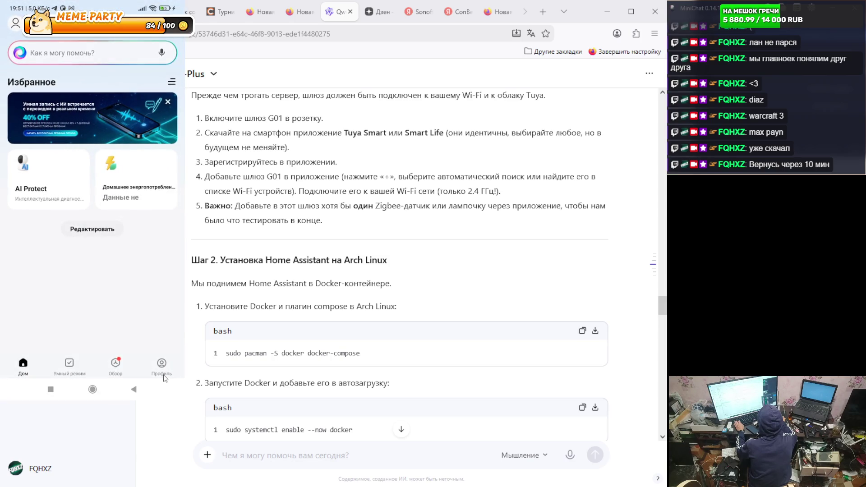
{"action": "left_click", "coordinate": [161, 366]}
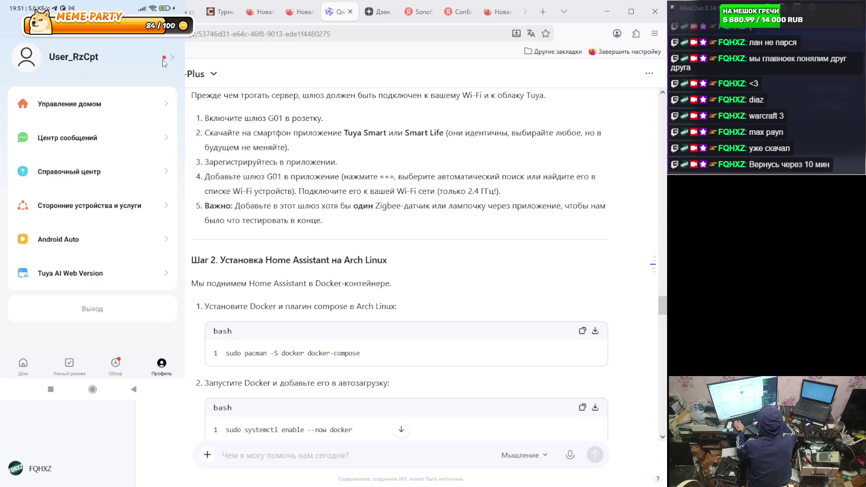
- View the Smart Life account details page, then go back to Профиль
{"action": "left_click", "coordinate": [167, 62]}
{"action": "left_click", "coordinate": [14, 24]}
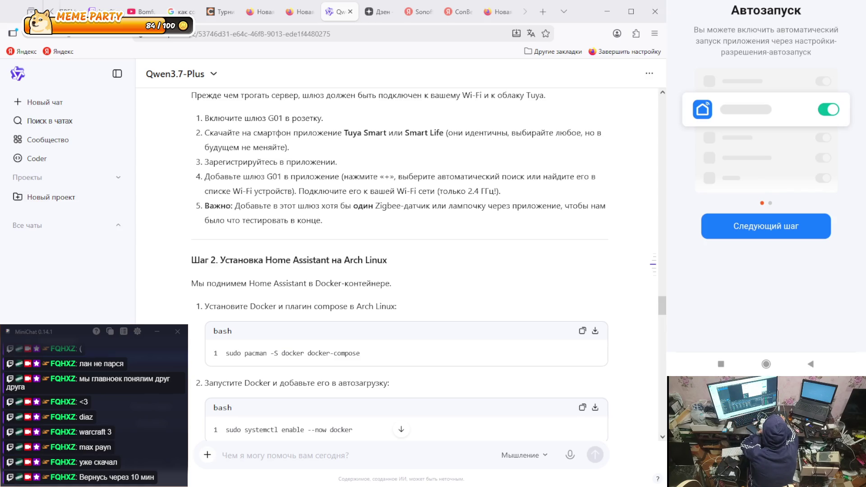
- Return to the autostart step and open its setup instructions for Xiaomi phones
{"action": "left_click", "coordinate": [773, 235]}
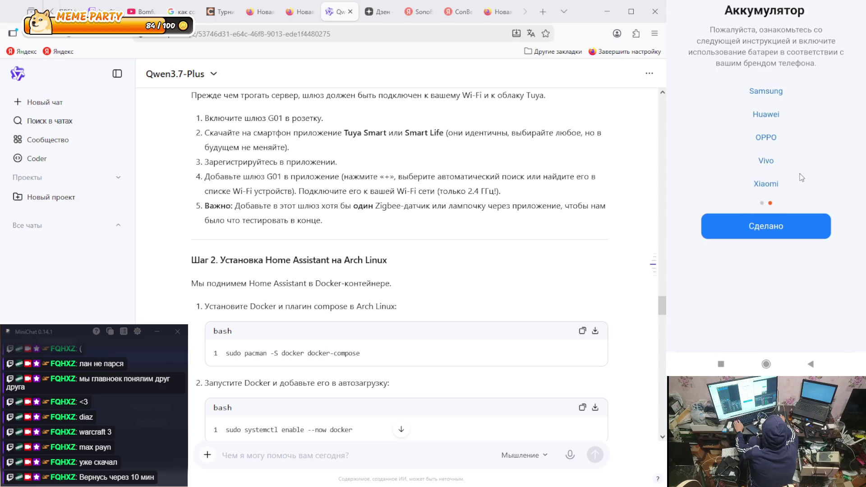
{"action": "mouse_move", "coordinate": [818, 132]}
{"action": "left_mouse_down"}
{"action": "mouse_move", "coordinate": [860, 134]}
{"action": "mouse_move", "coordinate": [785, 172]}
{"action": "left_mouse_up"}
{"action": "left_click", "coordinate": [766, 187]}
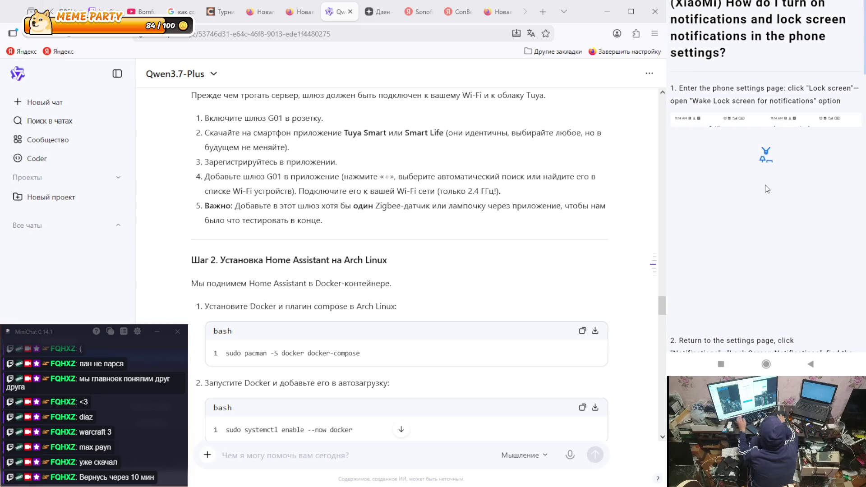
- Read through the notification permission steps, then advance to the brand-specific Аккумулятор (battery) instructions
{"action": "scroll", "coordinate": [766, 187], "scroll_direction": "down", "scroll_amount": 5}
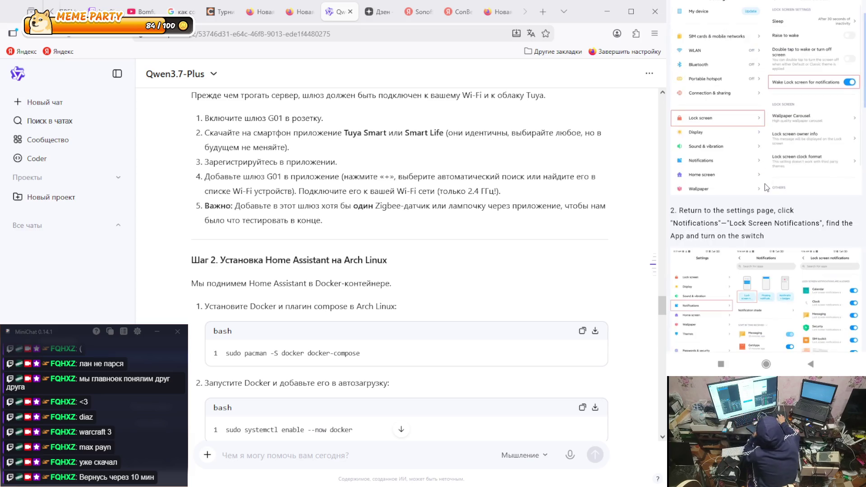
{"action": "scroll", "coordinate": [766, 187], "scroll_direction": "down", "scroll_amount": 8}
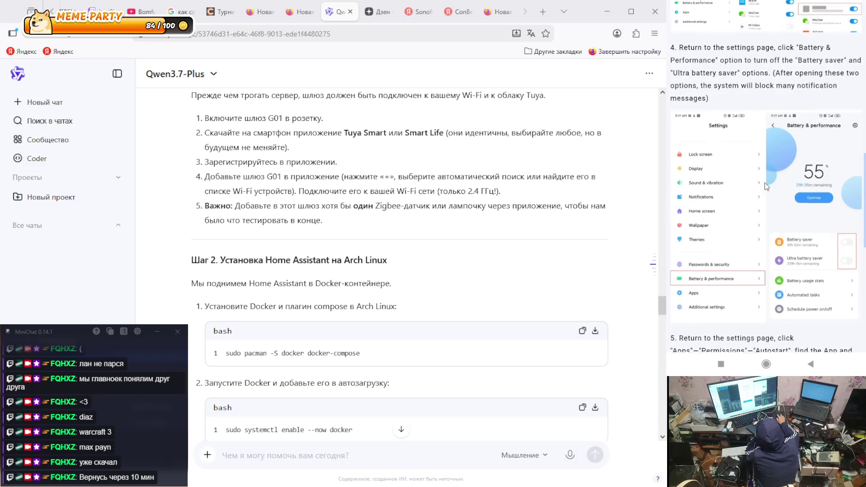
{"action": "scroll", "coordinate": [766, 182], "scroll_direction": "down", "scroll_amount": 5}
{"action": "scroll", "coordinate": [767, 182], "scroll_direction": "down", "scroll_amount": 5}
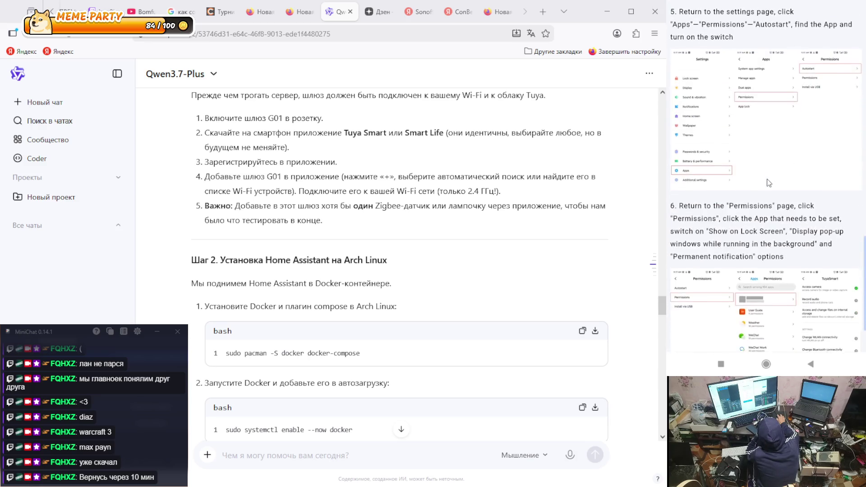
{"action": "scroll", "coordinate": [769, 182], "scroll_direction": "up", "scroll_amount": 10}
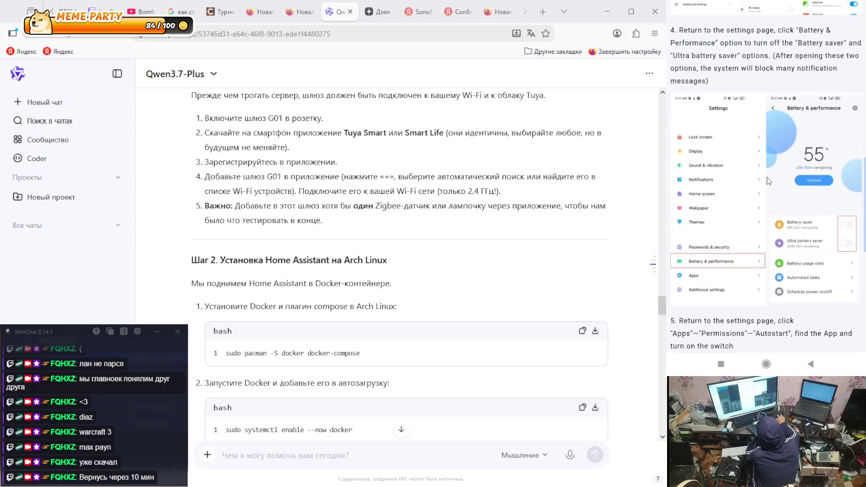
{"action": "scroll", "coordinate": [767, 175], "scroll_direction": "up", "scroll_amount": 8}
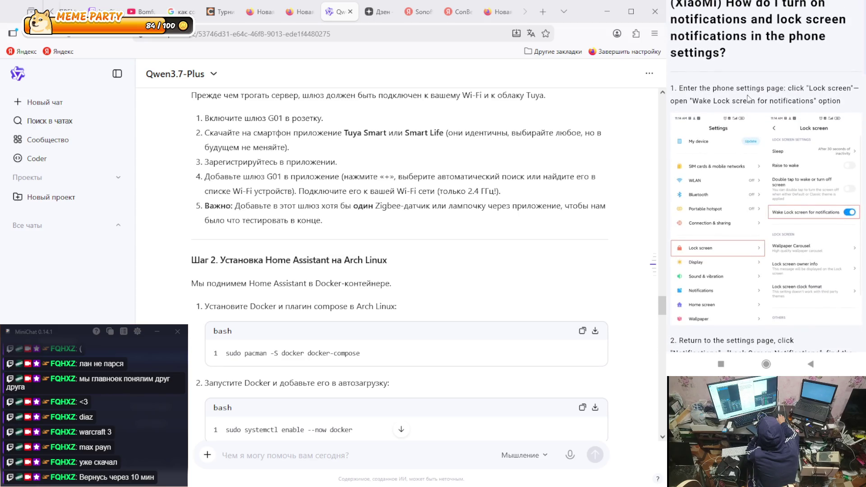
{"action": "scroll", "coordinate": [802, 94], "scroll_direction": "down", "scroll_amount": 7}
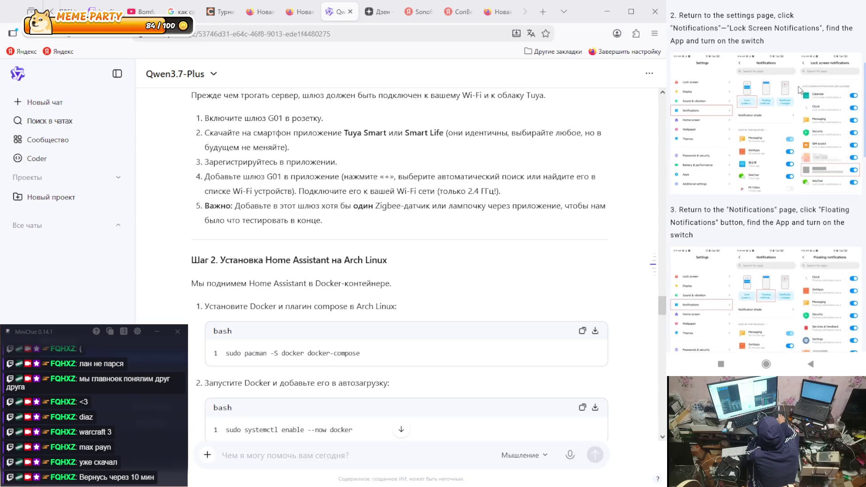
{"action": "left_click", "coordinate": [795, 222]}
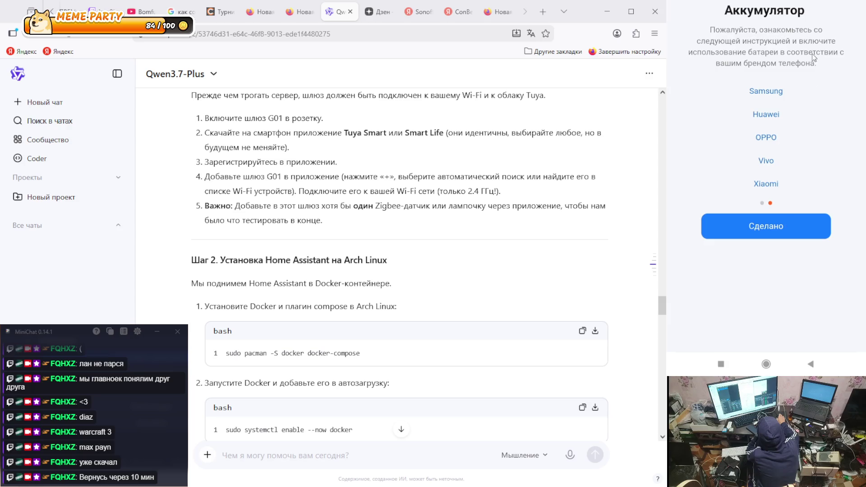
- Open MIUI Settings from the control center and go to Питание и производительность
{"action": "left_click_drag", "start_coordinate": [817, 4], "coordinate": [780, 119]}
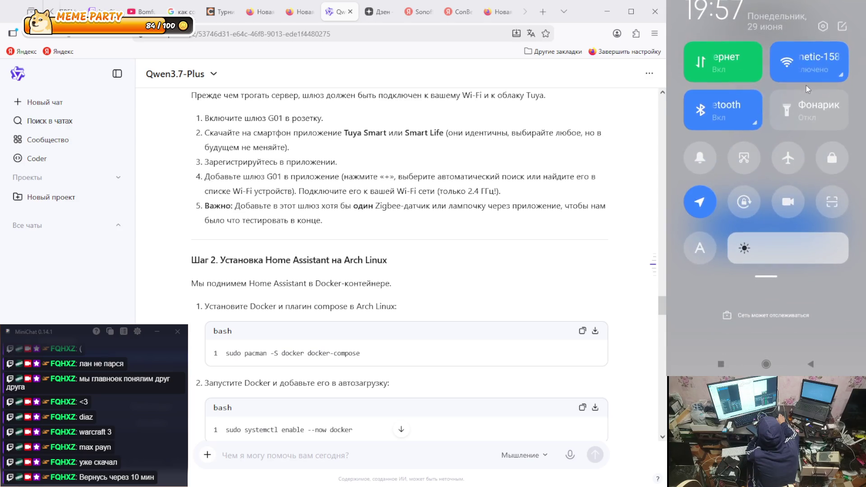
{"action": "left_click", "coordinate": [734, 124]}
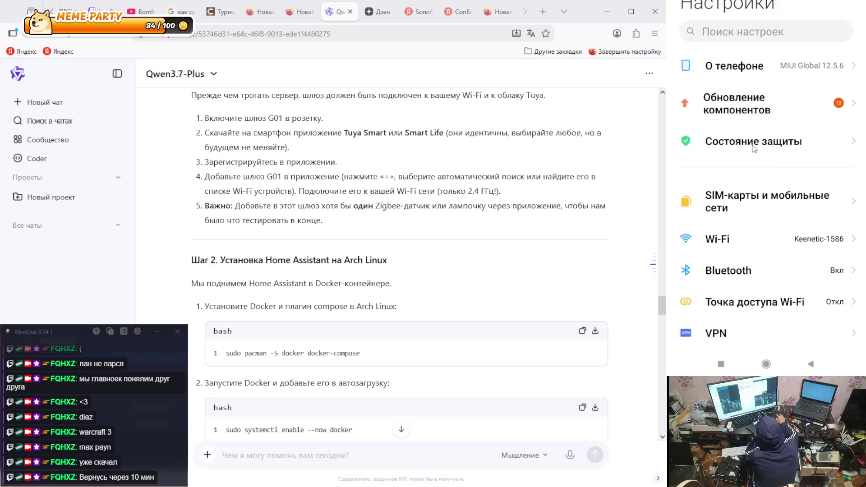
{"action": "scroll", "coordinate": [752, 174], "scroll_direction": "down", "scroll_amount": 1}
{"action": "scroll", "coordinate": [752, 168], "scroll_direction": "up", "scroll_amount": 1}
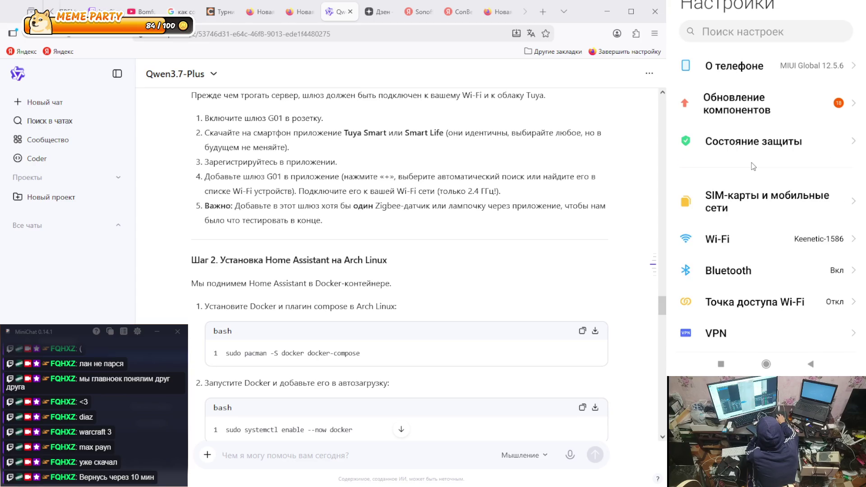
{"action": "scroll", "coordinate": [752, 115], "scroll_direction": "down", "scroll_amount": 1}
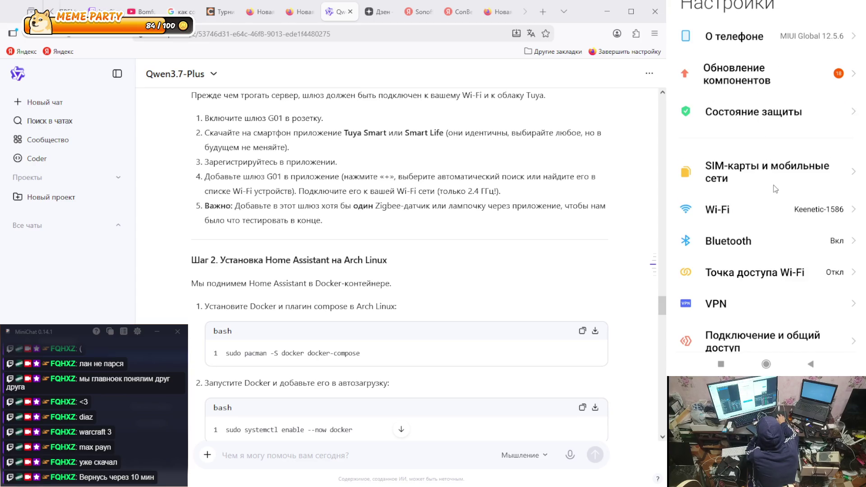
{"action": "scroll", "coordinate": [774, 147], "scroll_direction": "up", "scroll_amount": 1}
{"action": "scroll", "coordinate": [774, 147], "scroll_direction": "down", "scroll_amount": 1}
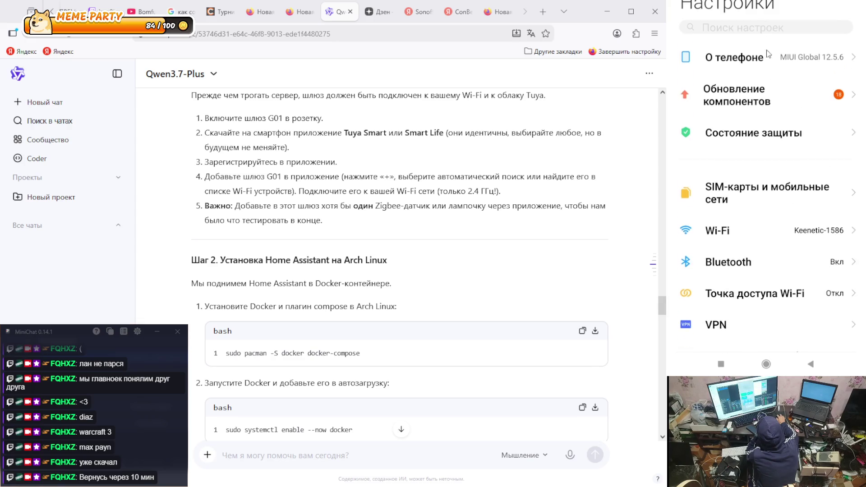
{"action": "scroll", "coordinate": [745, 293], "scroll_direction": "down", "scroll_amount": 6}
{"action": "scroll", "coordinate": [747, 312], "scroll_direction": "down", "scroll_amount": 5}
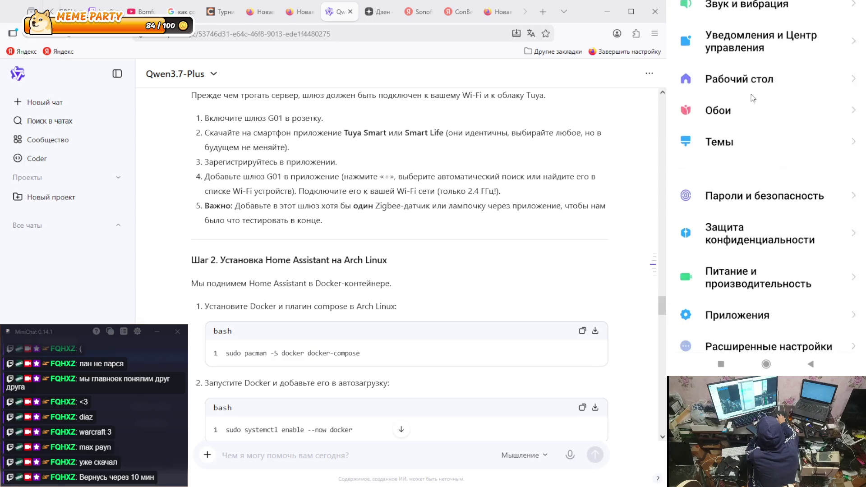
{"action": "left_click", "coordinate": [738, 263]}
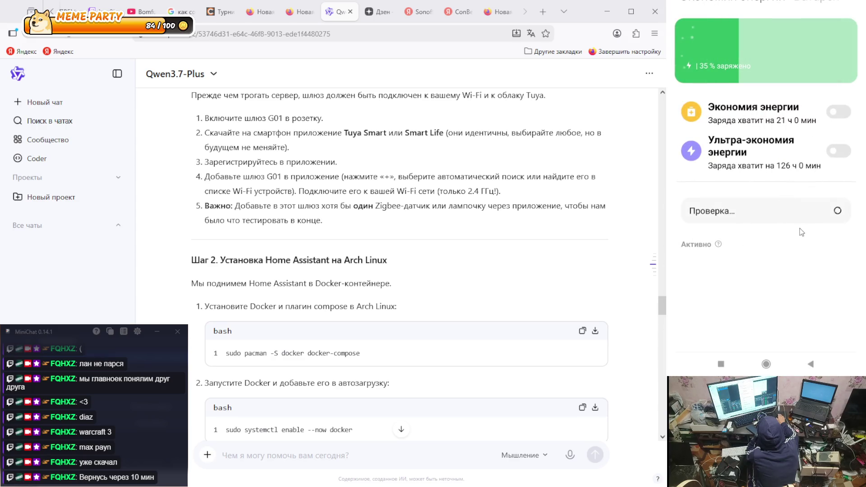
- Review the Экономия энергии power-saving details, then return to the battery overview
{"action": "left_click", "coordinate": [851, 5]}
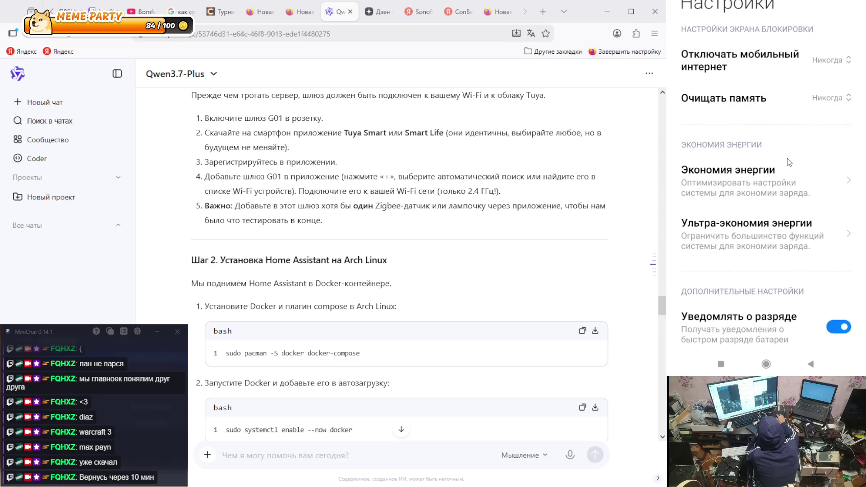
{"action": "scroll", "coordinate": [790, 163], "scroll_direction": "down", "scroll_amount": 2}
{"action": "left_click", "coordinate": [774, 119]}
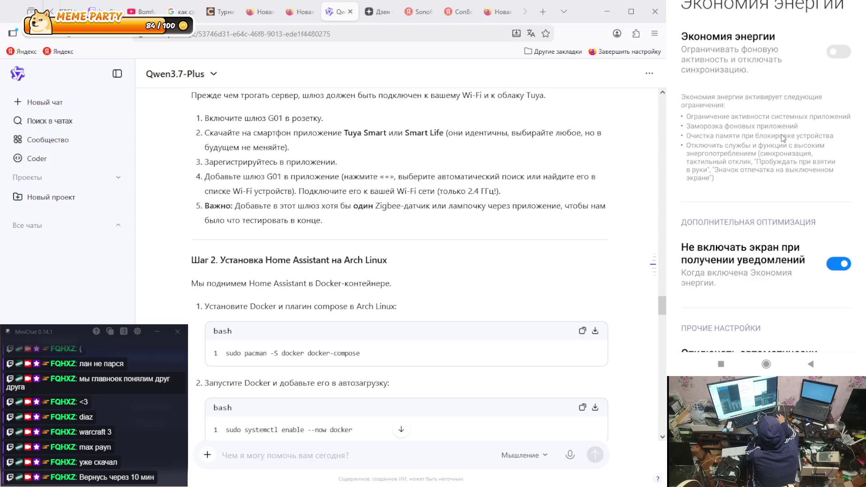
{"action": "scroll", "coordinate": [779, 131], "scroll_direction": "down", "scroll_amount": 2}
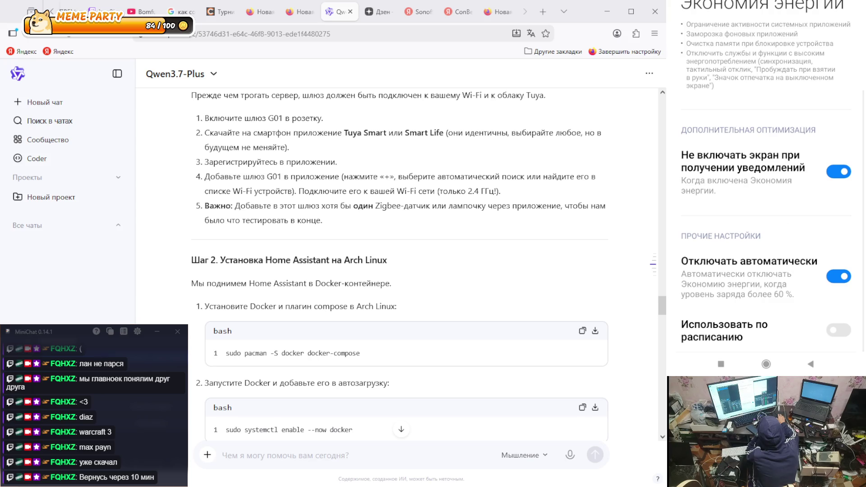
{"action": "right_click", "coordinate": [780, 202]}
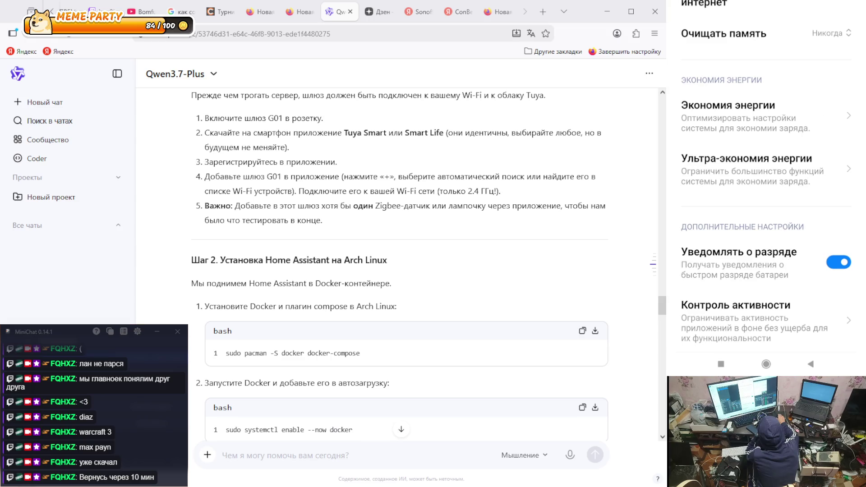
{"action": "key", "text": "Escape"}
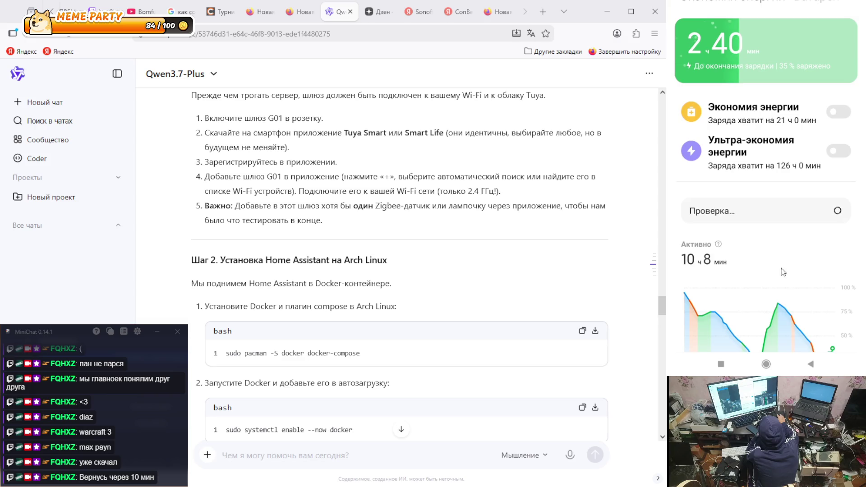
- Go to the home screen and bring up the installed-apps search
{"action": "left_click", "coordinate": [767, 364]}
{"action": "left_click_drag", "start_coordinate": [795, 271], "coordinate": [796, 14]}
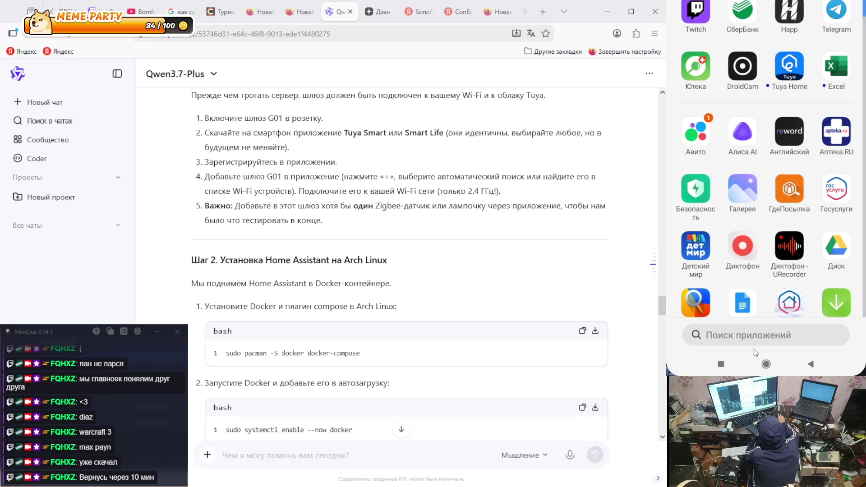
{"action": "left_click", "coordinate": [756, 340]}
- Find SmartLife among the installed apps and open its Other permissions list
{"action": "left_click", "coordinate": [708, 285]}
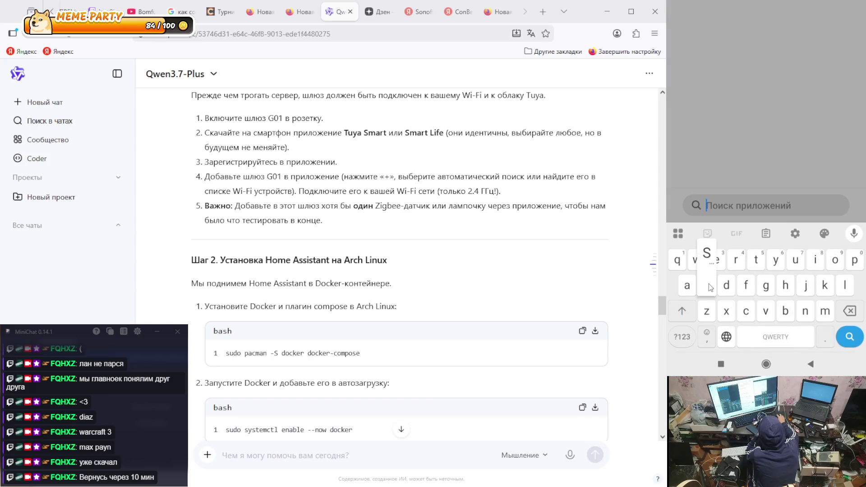
{"action": "left_click", "coordinate": [827, 314]}
{"action": "left_click_drag", "start_coordinate": [743, 152], "coordinate": [742, 151]}
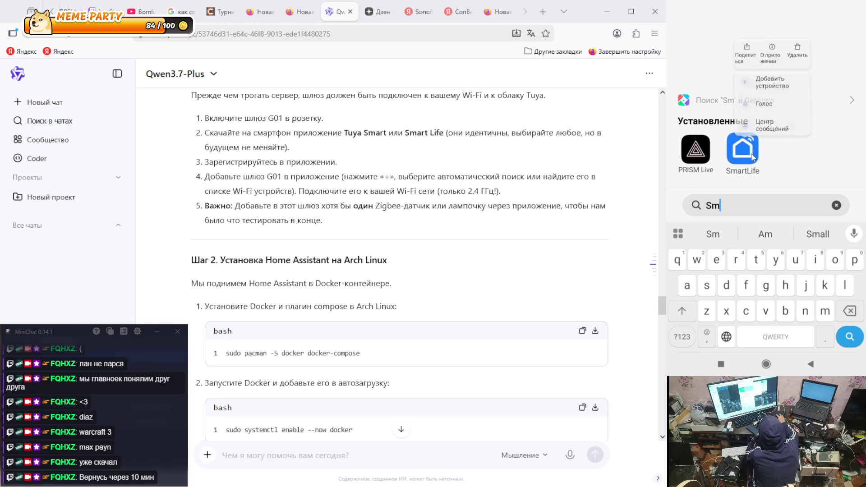
{"action": "left_click", "coordinate": [784, 20]}
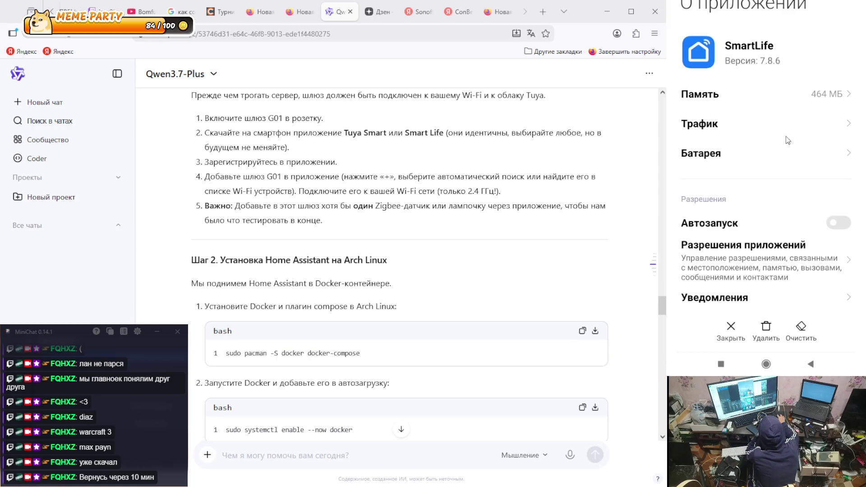
{"action": "scroll", "coordinate": [809, 171], "scroll_direction": "down", "scroll_amount": 5}
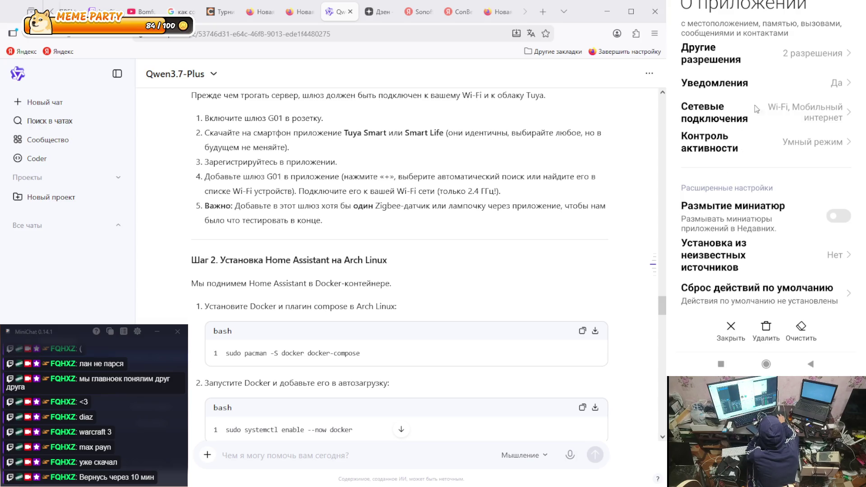
{"action": "left_click", "coordinate": [765, 64]}
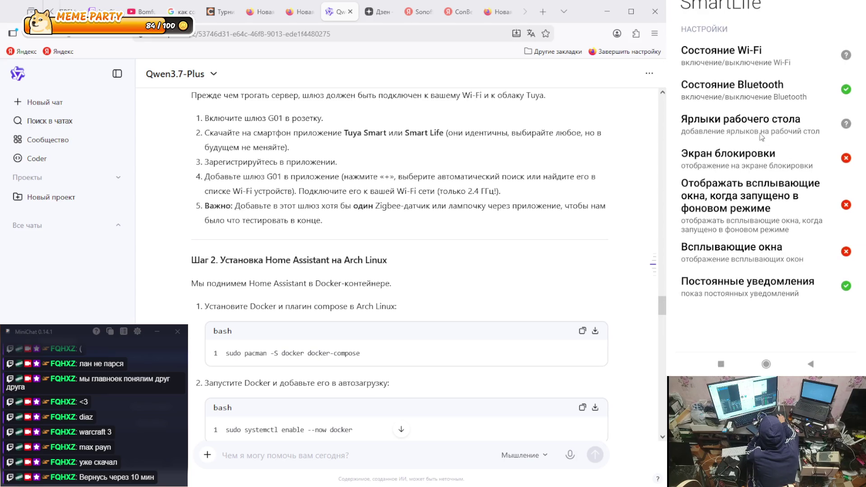
- Set desktop shortcuts, lock screen, background pop-ups, pop-up windows and Wi-Fi state to Always allow
{"action": "left_click", "coordinate": [748, 127]}
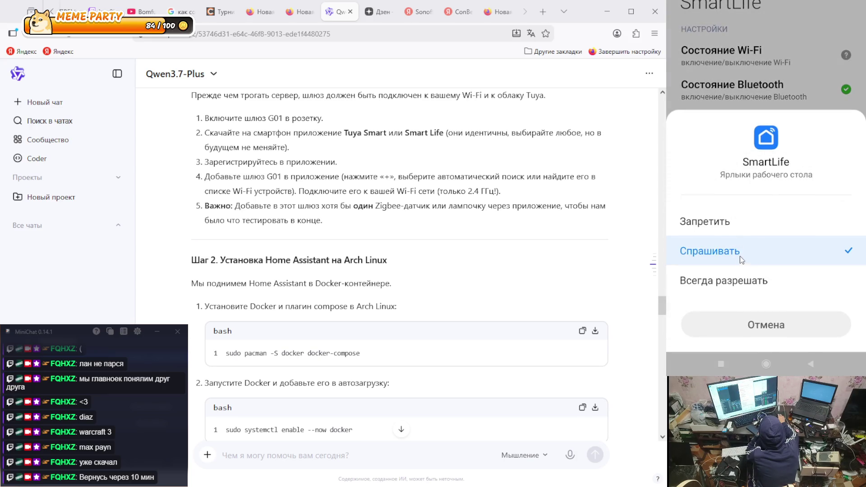
{"action": "left_click", "coordinate": [745, 284]}
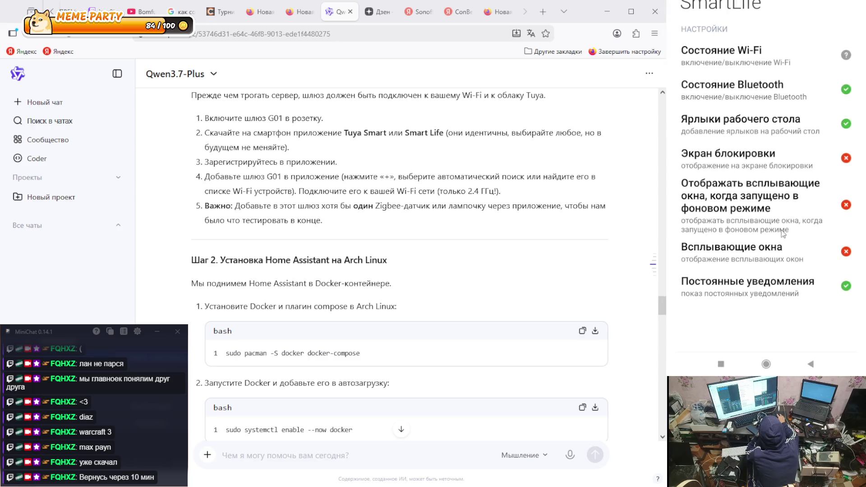
{"action": "left_click", "coordinate": [752, 162]}
{"action": "left_click", "coordinate": [753, 289]}
{"action": "left_click", "coordinate": [767, 198]}
{"action": "left_click", "coordinate": [754, 281]}
{"action": "left_click", "coordinate": [756, 261]}
{"action": "left_click", "coordinate": [755, 282]}
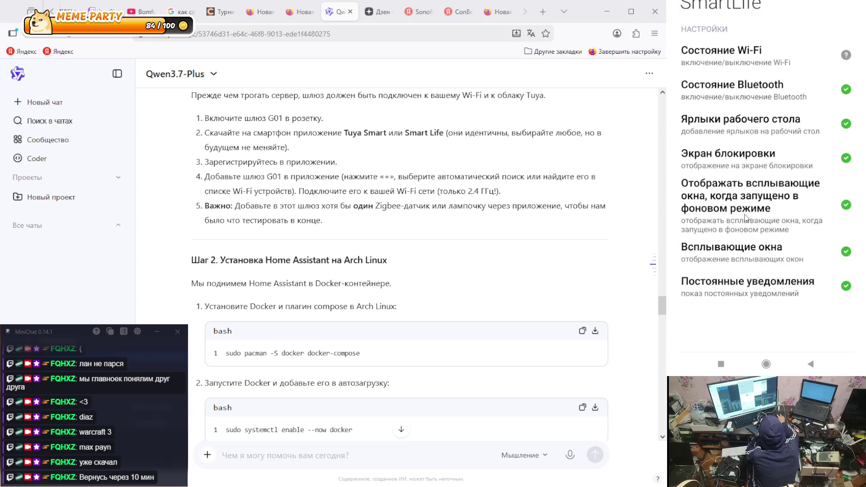
{"action": "left_click", "coordinate": [753, 55]}
{"action": "left_click", "coordinate": [751, 283]}
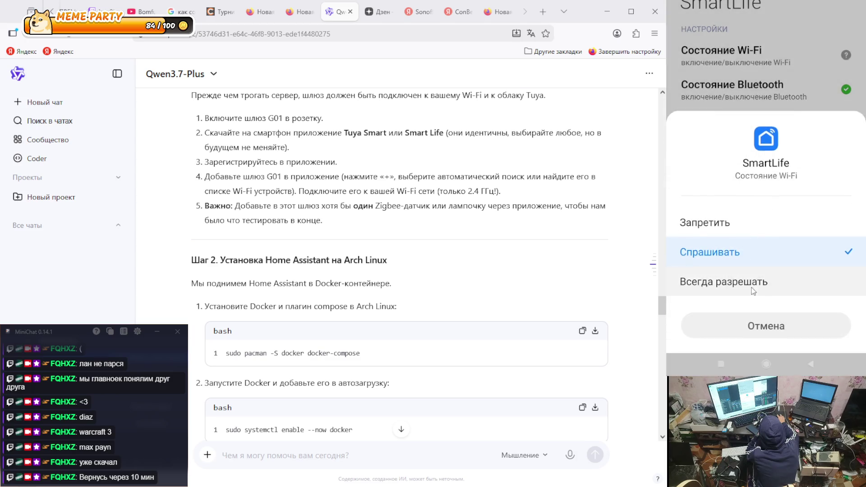
{"action": "right_click", "coordinate": [775, 164]}
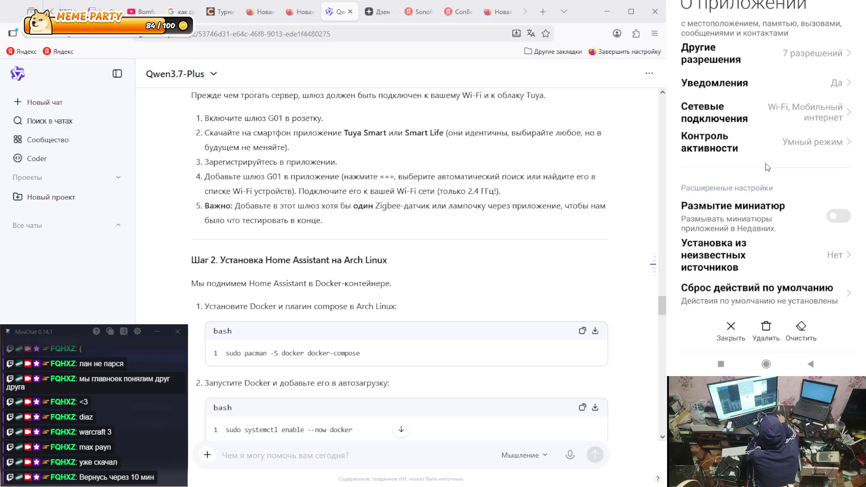
- Set SmartLife's background activity control to No restrictions
{"action": "scroll", "coordinate": [763, 158], "scroll_direction": "up", "scroll_amount": 3}
{"action": "scroll", "coordinate": [761, 156], "scroll_direction": "down", "scroll_amount": 3}
{"action": "left_click", "coordinate": [765, 144]}
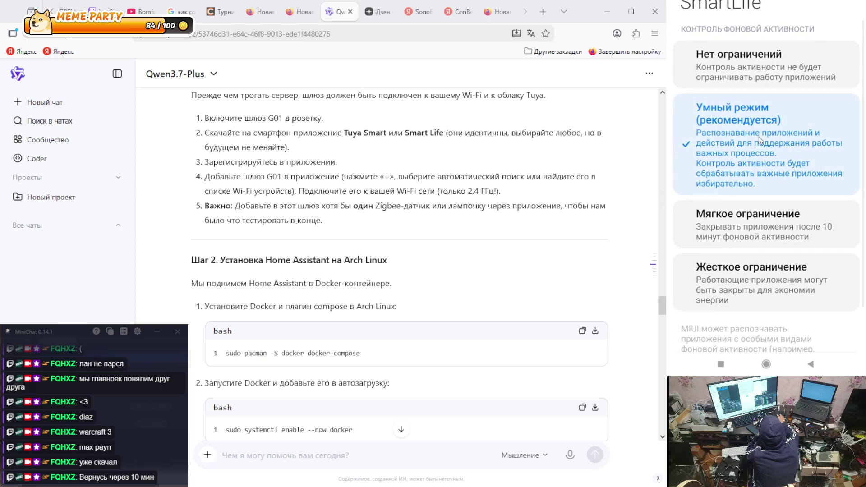
{"action": "left_click", "coordinate": [747, 61]}
{"action": "key", "text": "Escape"}
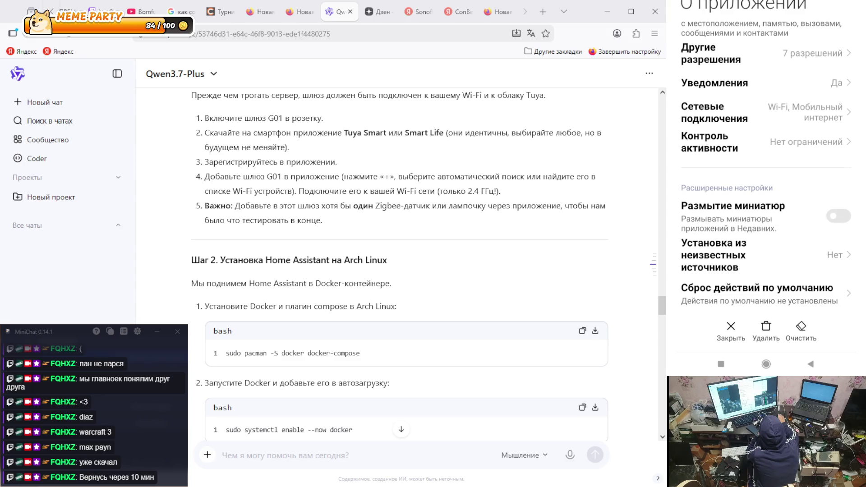
- Keep SmartLife's Wi-Fi and mobile data network access, then return to Smart Life
{"action": "left_click", "coordinate": [737, 114]}
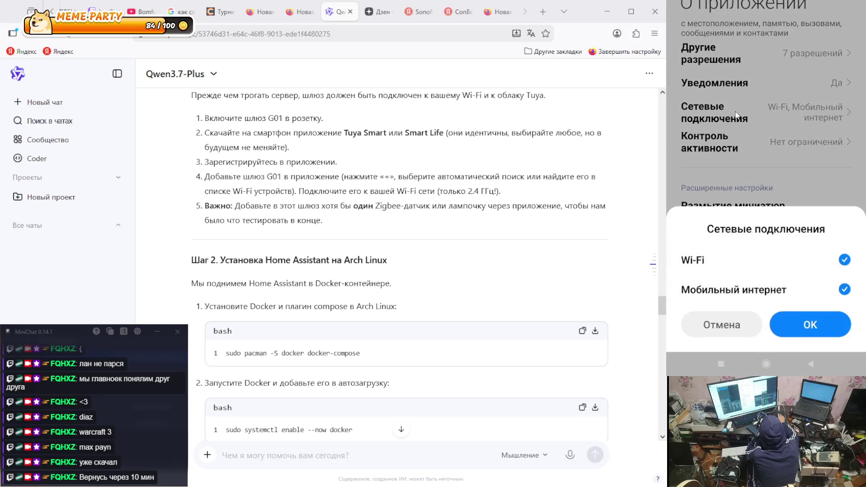
{"action": "left_click", "coordinate": [727, 60]}
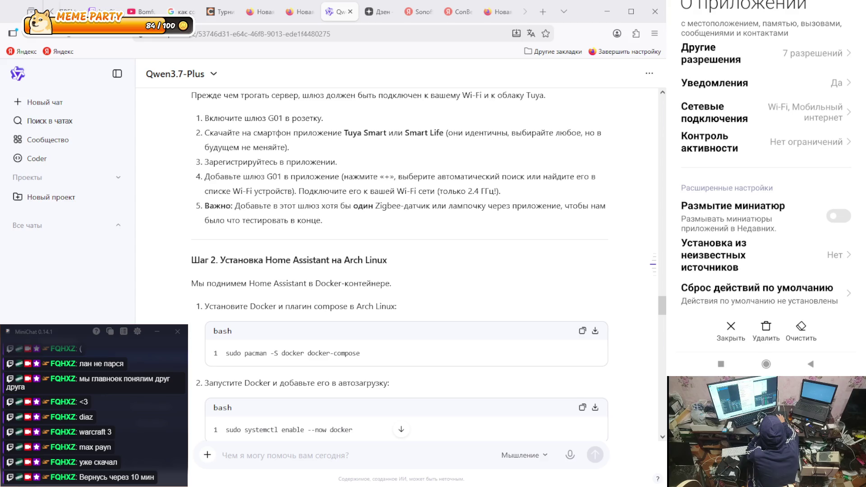
{"action": "left_click", "coordinate": [740, 276]}
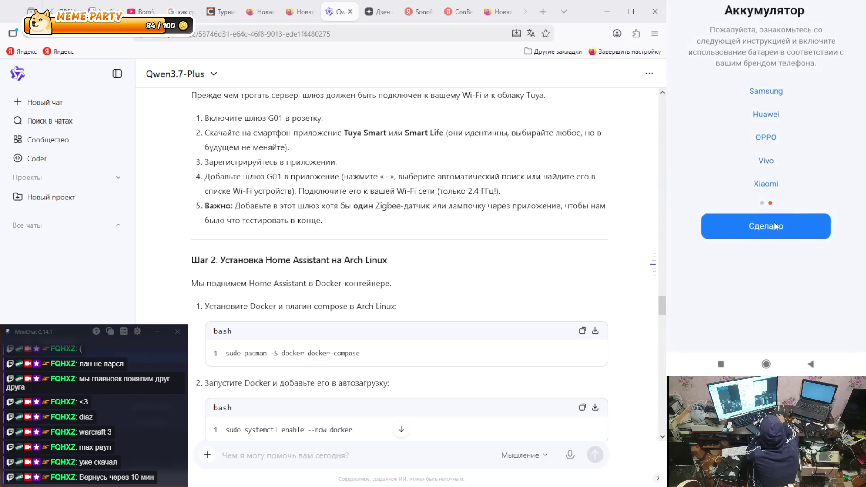
- Mark the battery instructions done and choose Add subdevice on the Gateway page
{"action": "left_click", "coordinate": [788, 227]}
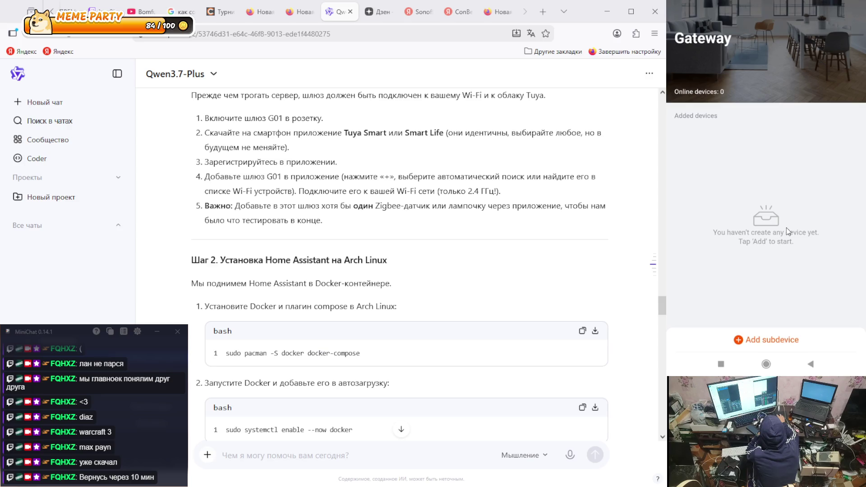
{"action": "left_click", "coordinate": [766, 343]}
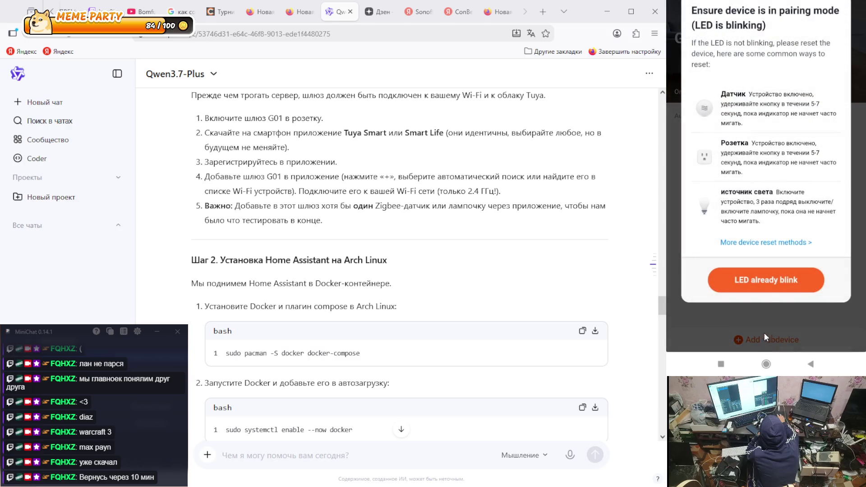
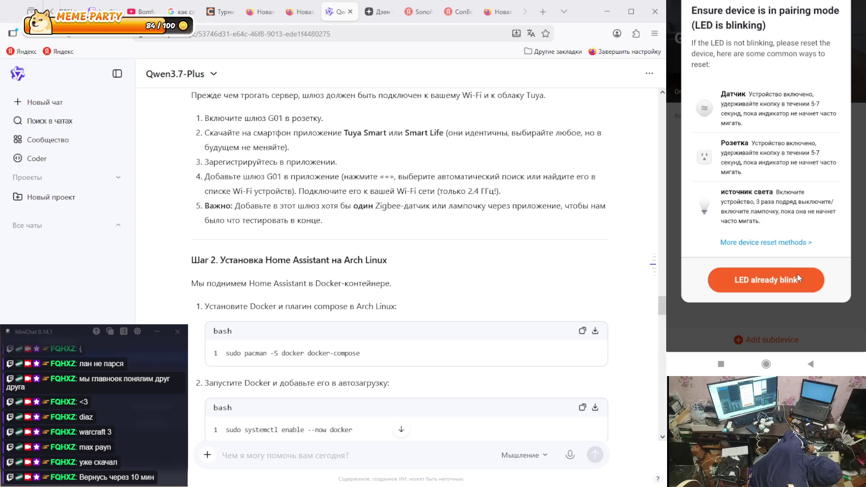
- Confirm the socket's LED is blinking and restart the nearby scan by picking a device category
{"action": "left_click", "coordinate": [760, 277]}
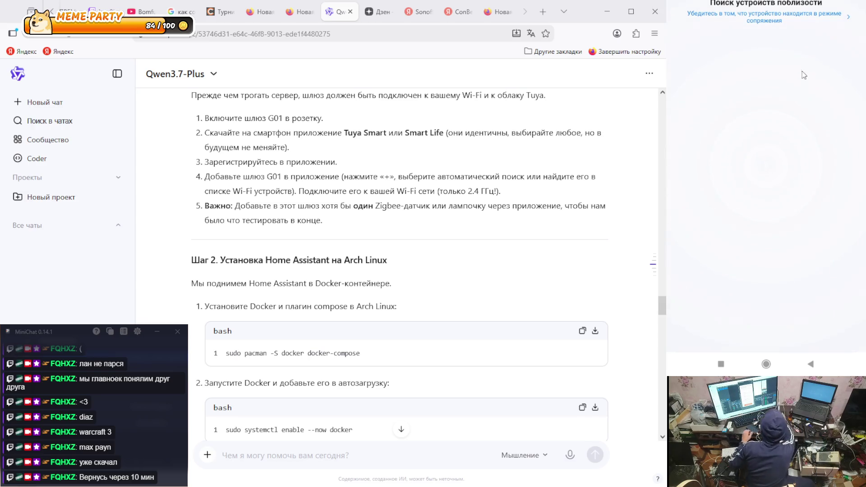
{"action": "left_click", "coordinate": [779, 14]}
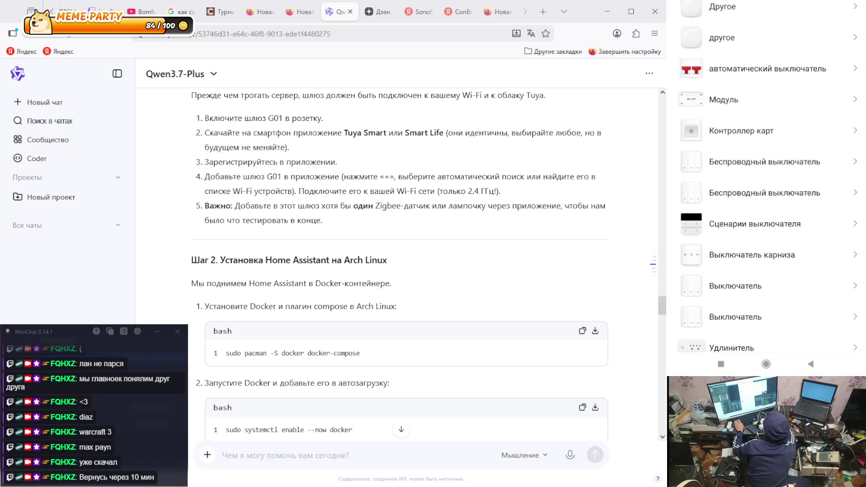
{"action": "left_click", "coordinate": [797, 175]}
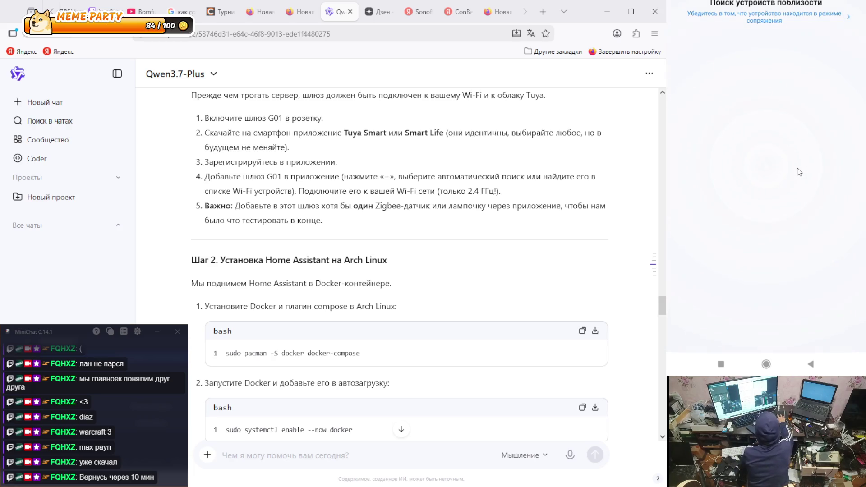
- Check the phone's notifications, expanding and collapsing the Telegram group, then dismiss them
{"action": "left_click_drag", "start_coordinate": [732, 3], "coordinate": [732, 55]}
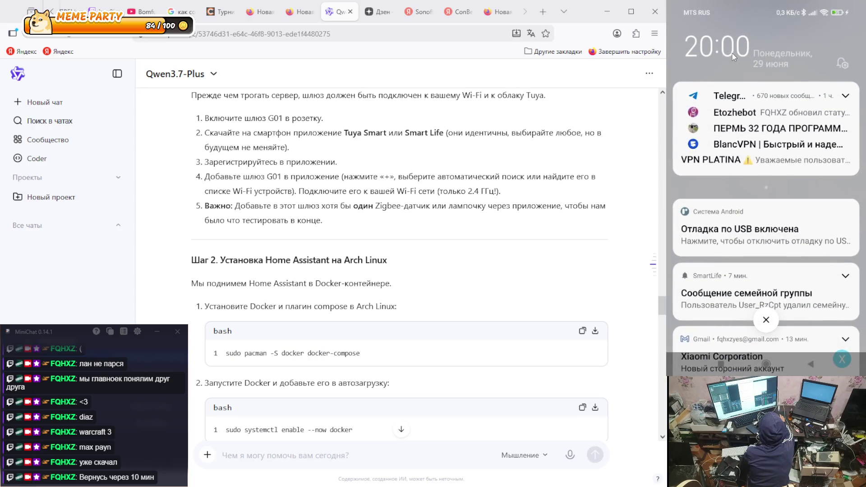
{"action": "left_click", "coordinate": [846, 54]}
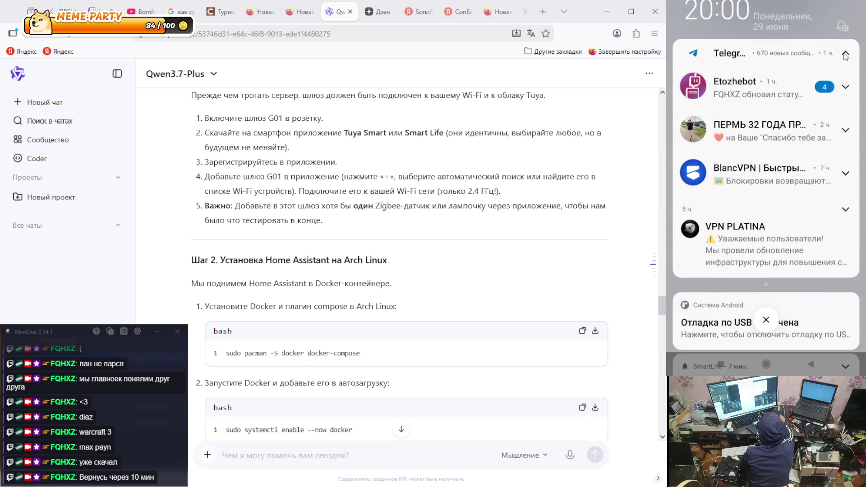
{"action": "left_click", "coordinate": [846, 55]}
{"action": "key", "text": "Escape"}
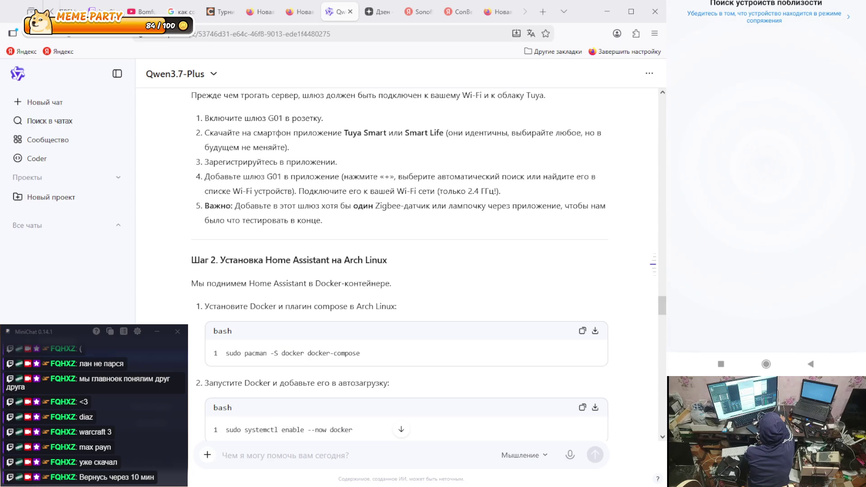
- Review the notification list again, close it, and bring up the quick settings panel
{"action": "left_click_drag", "start_coordinate": [767, 4], "coordinate": [767, 135]}
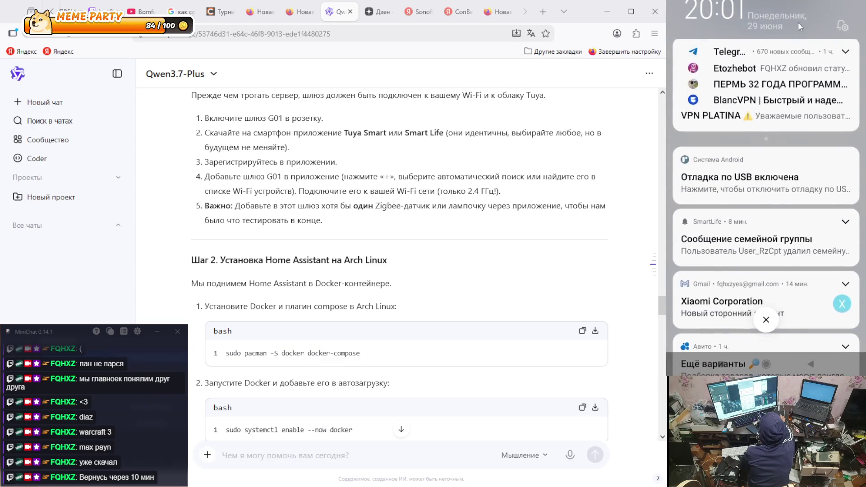
{"action": "scroll", "coordinate": [770, 118], "scroll_direction": "down", "scroll_amount": 3}
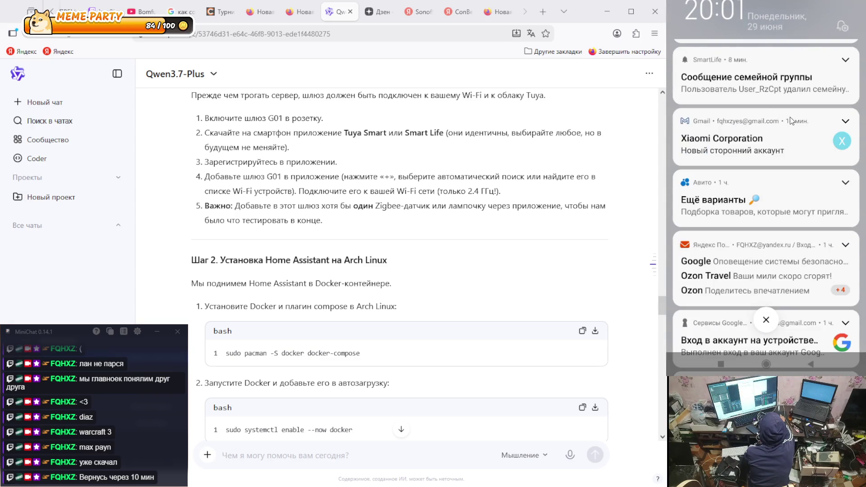
{"action": "scroll", "coordinate": [791, 118], "scroll_direction": "up", "scroll_amount": 3}
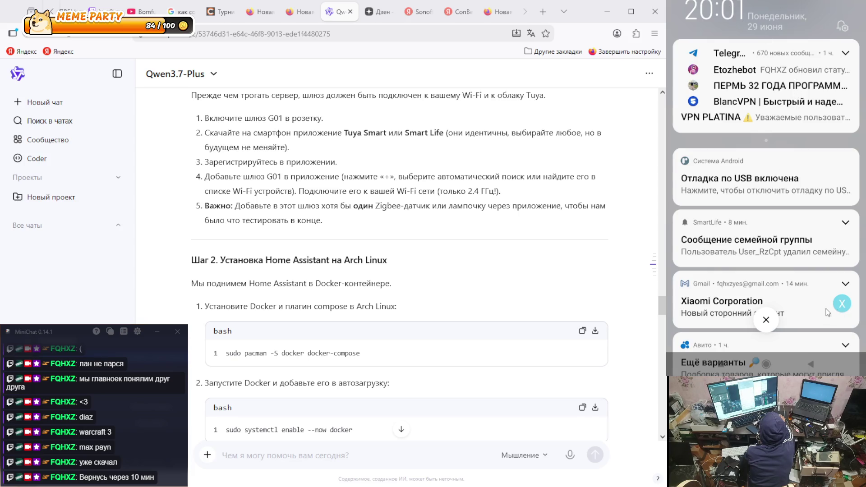
{"action": "left_click_drag", "start_coordinate": [772, 353], "coordinate": [778, 232]}
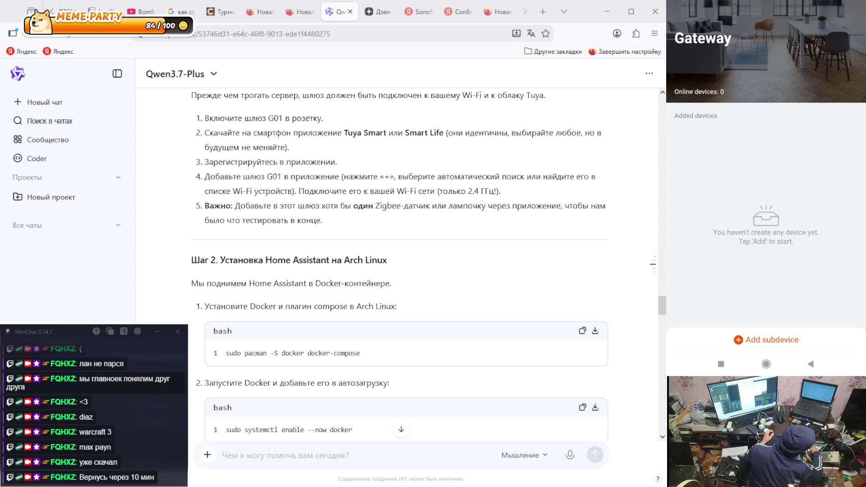
{"action": "left_click_drag", "start_coordinate": [787, 2], "coordinate": [787, 77]}
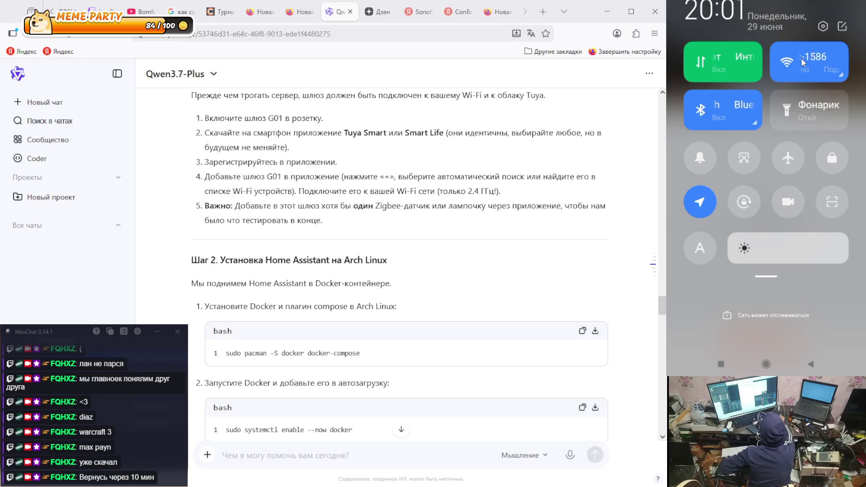
- Refresh the Wi-Fi list and connect the phone to SmartLife-BEB8 instead of Keenetic-1586
{"action": "left_click", "coordinate": [808, 64]}
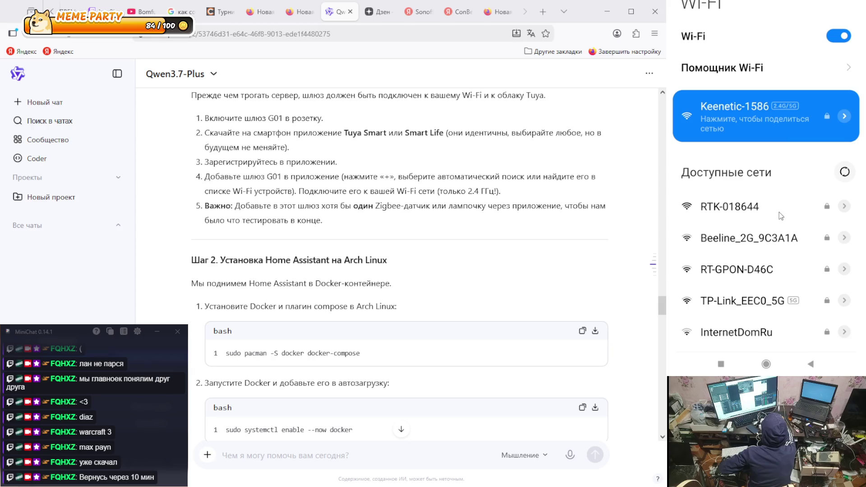
{"action": "scroll", "coordinate": [781, 217], "scroll_direction": "down", "scroll_amount": 3}
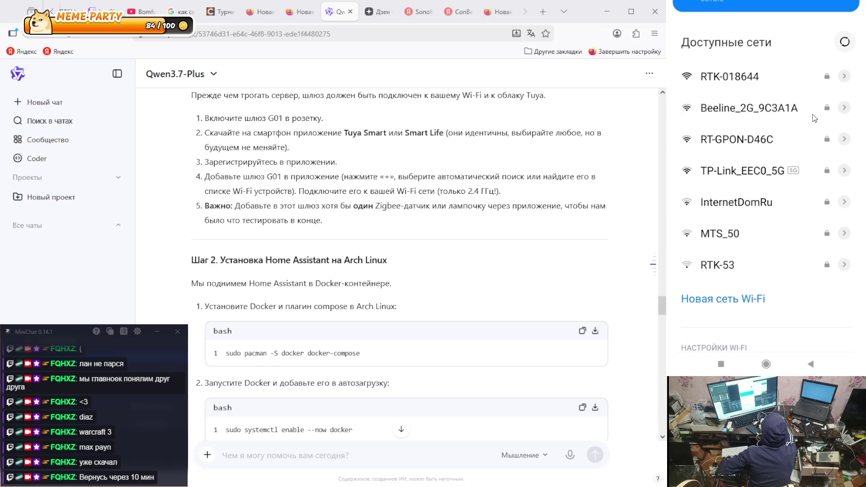
{"action": "scroll", "coordinate": [787, 111], "scroll_direction": "up", "scroll_amount": 3}
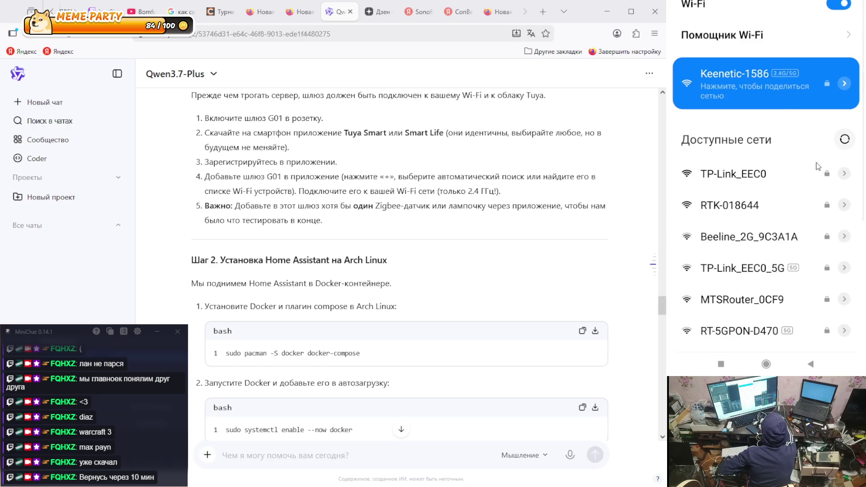
{"action": "scroll", "coordinate": [818, 168], "scroll_direction": "down", "scroll_amount": 3}
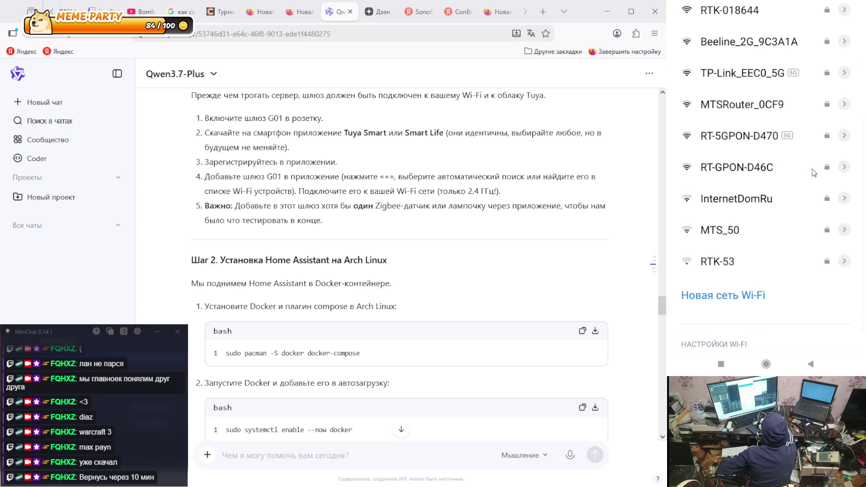
{"action": "scroll", "coordinate": [814, 172], "scroll_direction": "up", "scroll_amount": 3}
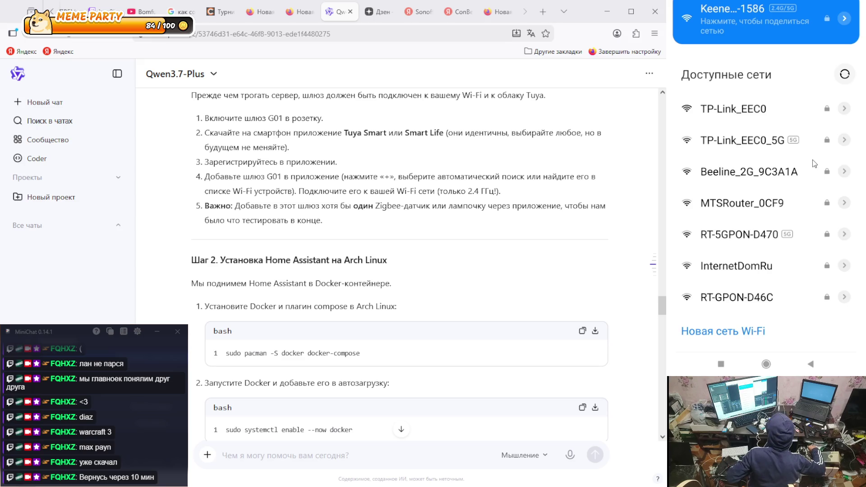
{"action": "scroll", "coordinate": [713, 200], "scroll_direction": "down", "scroll_amount": 3}
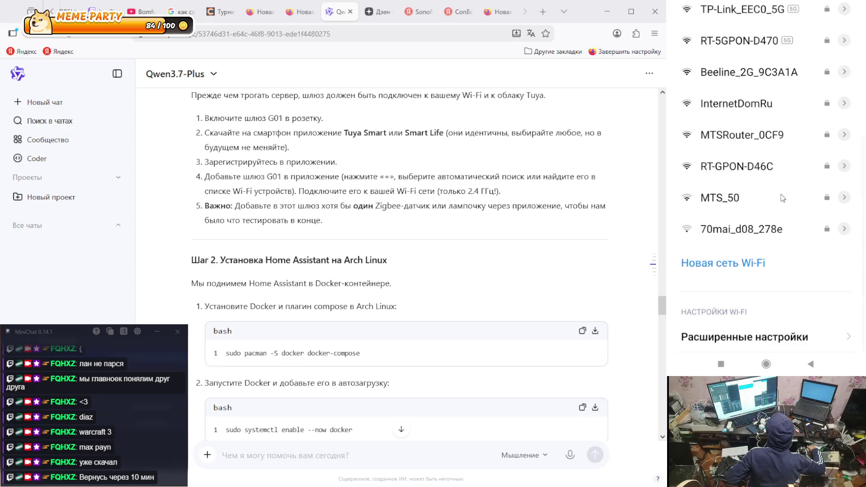
{"action": "scroll", "coordinate": [784, 203], "scroll_direction": "up", "scroll_amount": 5}
{"action": "left_click", "coordinate": [846, 75]}
{"action": "scroll", "coordinate": [763, 171], "scroll_direction": "down", "scroll_amount": 3}
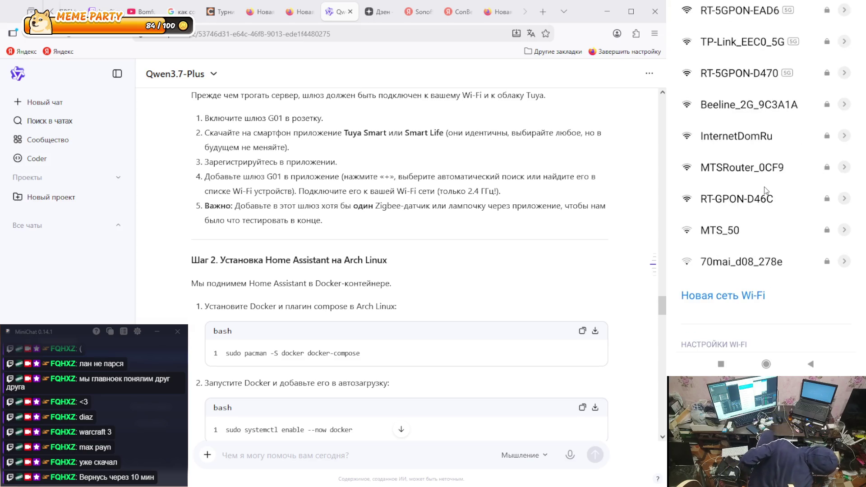
{"action": "scroll", "coordinate": [766, 191], "scroll_direction": "up", "scroll_amount": 2}
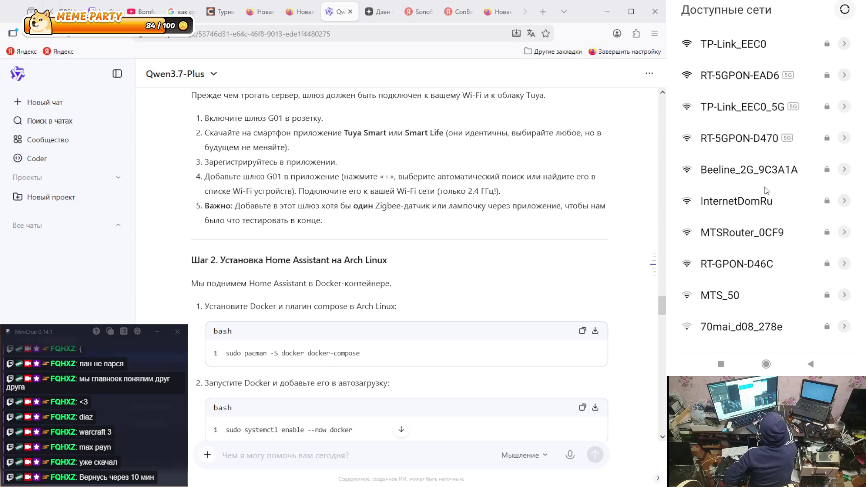
{"action": "scroll", "coordinate": [766, 191], "scroll_direction": "up", "scroll_amount": 2}
{"action": "left_click", "coordinate": [760, 110]}
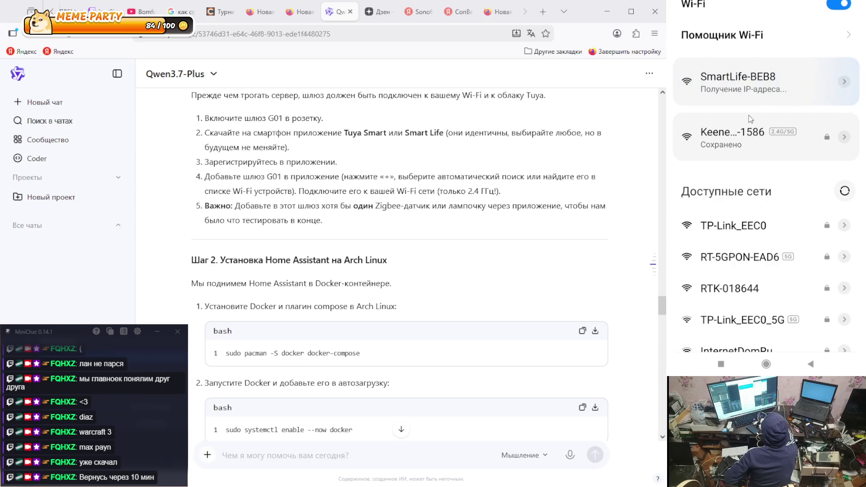
- Return to Smart Life from recent apps, answer the no-internet prompt, and go home
{"action": "left_click", "coordinate": [720, 364]}
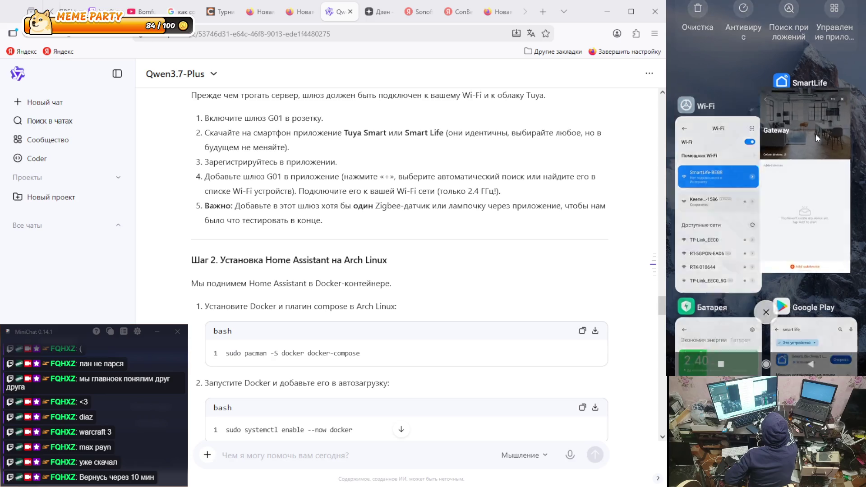
{"action": "left_click", "coordinate": [816, 134]}
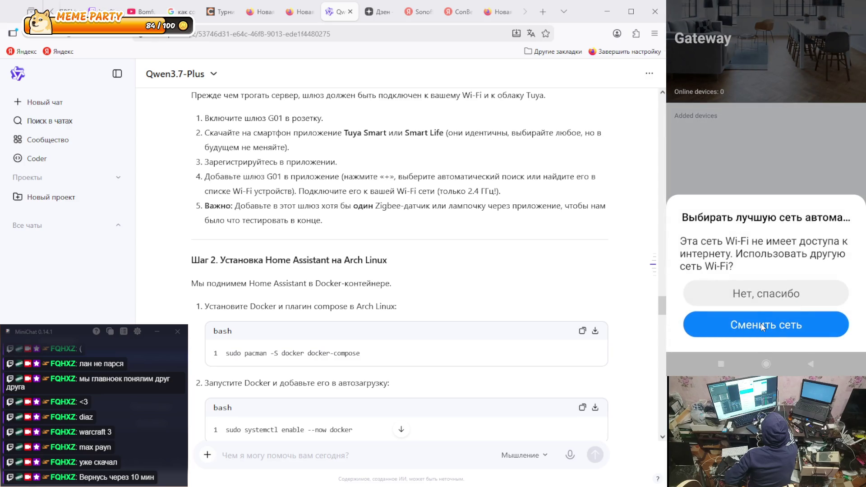
{"action": "left_click", "coordinate": [762, 323]}
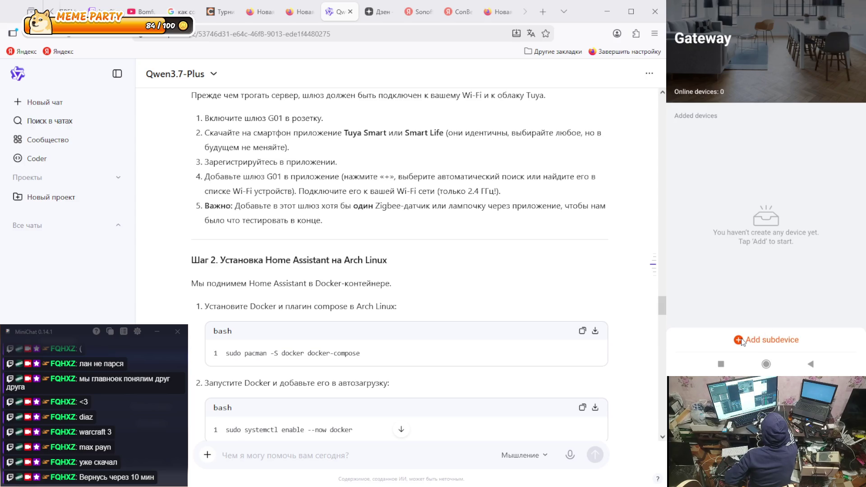
{"action": "right_click", "coordinate": [730, 106]}
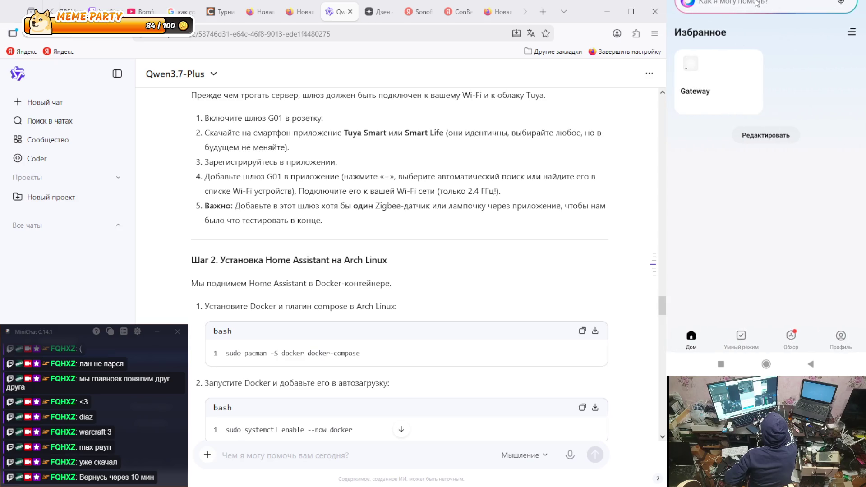
- Add a Gateway subdevice, confirm the LED is blinking, and start the nearby search
{"action": "left_click", "coordinate": [721, 87]}
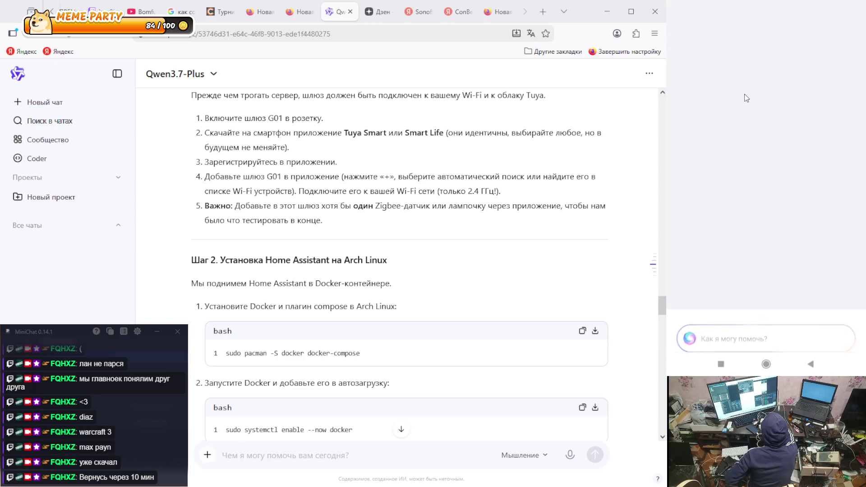
{"action": "left_click", "coordinate": [752, 302]}
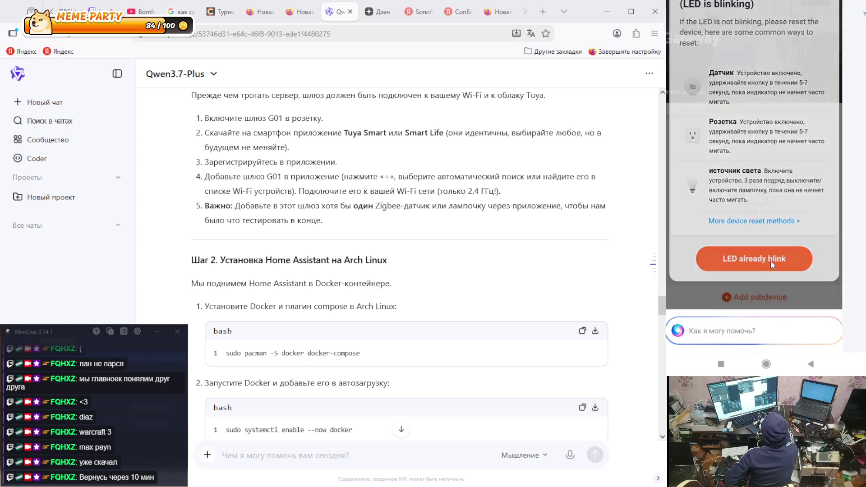
{"action": "left_click", "coordinate": [770, 261]}
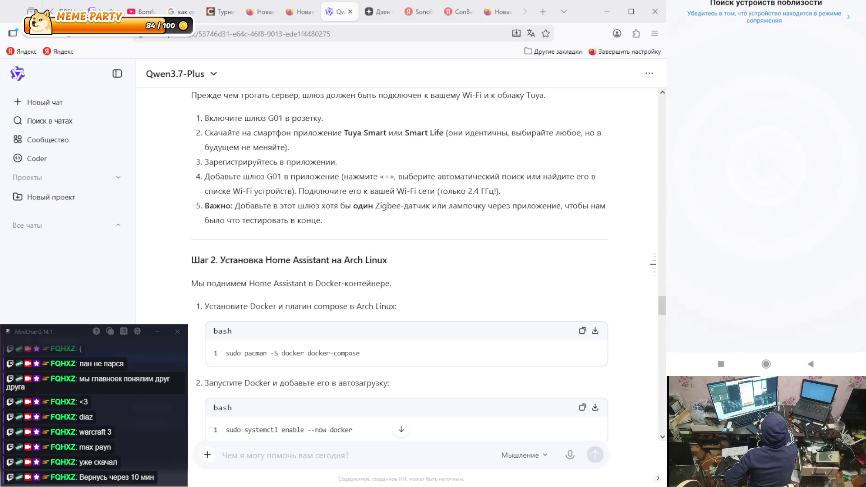
{"action": "left_click_drag", "start_coordinate": [789, 2], "coordinate": [789, 9]}
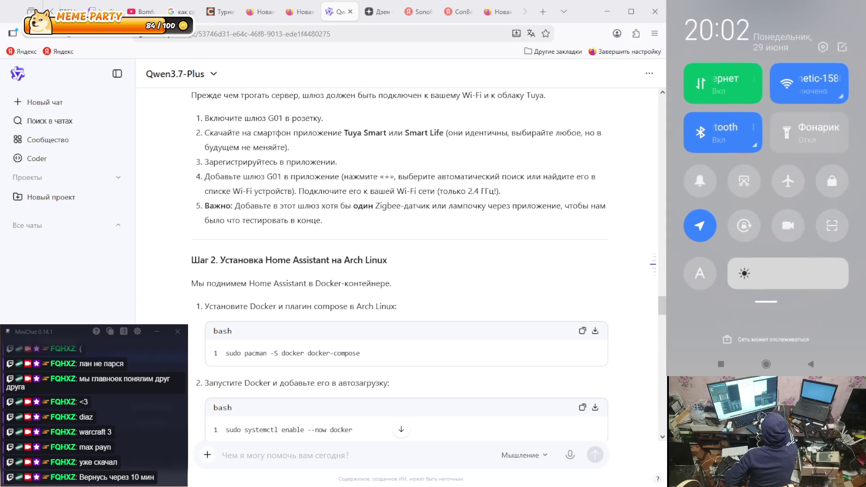
- Inspect the SmartLife-BEB8 network's details in the phone's Wi-Fi settings
{"action": "left_click", "coordinate": [819, 366]}
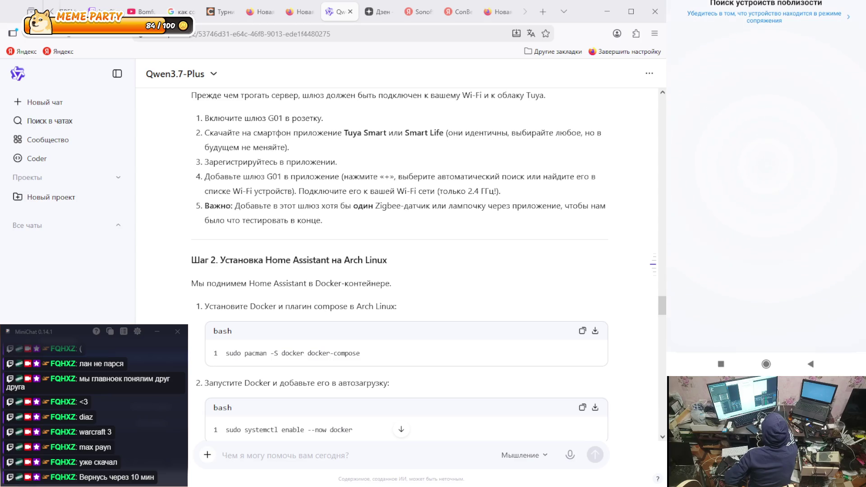
{"action": "left_click_drag", "start_coordinate": [797, 2], "coordinate": [797, 45]}
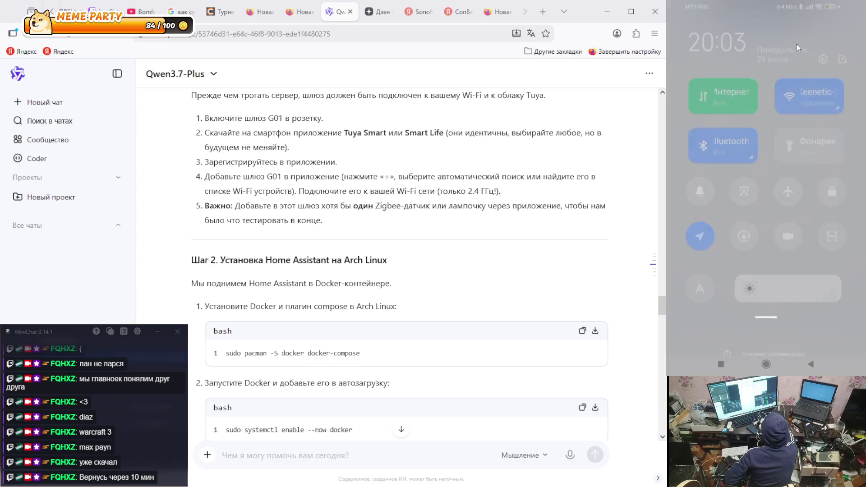
{"action": "left_click", "coordinate": [802, 49]}
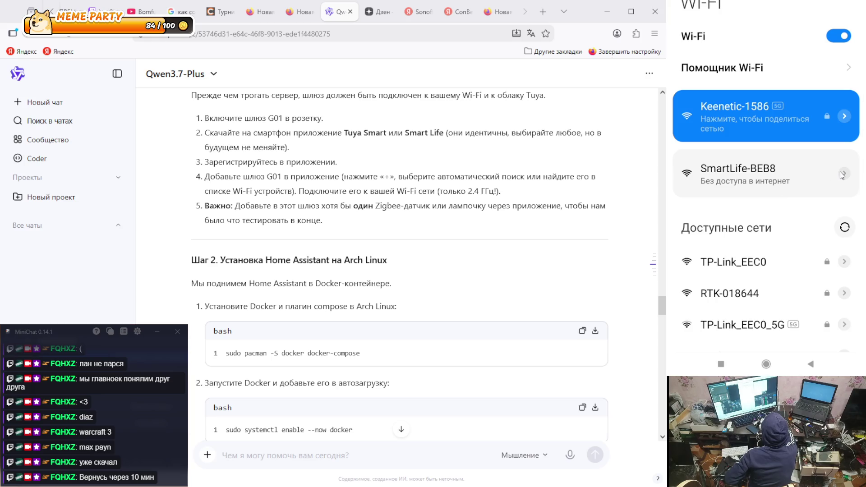
{"action": "left_click", "coordinate": [842, 175]}
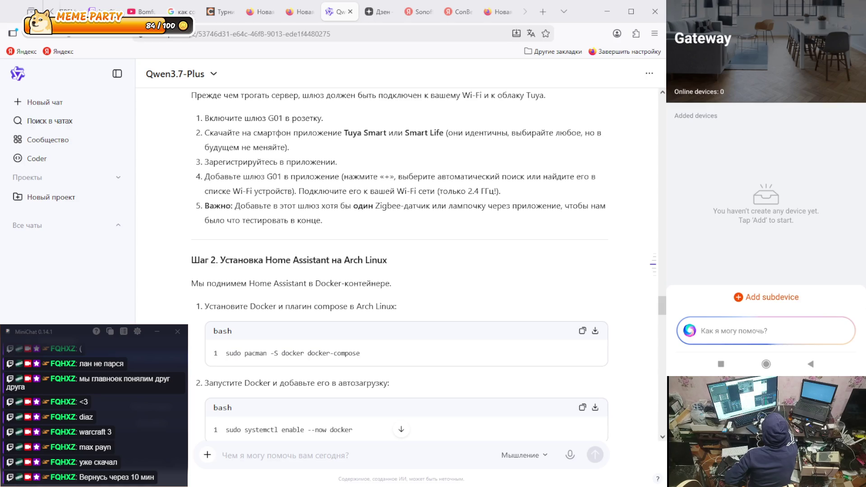
- Reopen the Gateway page and briefly check the notifications and quick settings
{"action": "right_click", "coordinate": [731, 71]}
{"action": "left_click", "coordinate": [731, 95]}
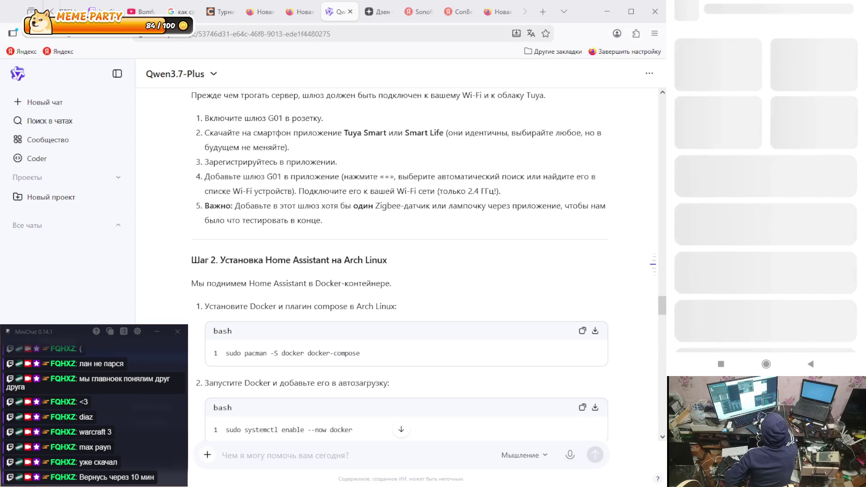
{"action": "left_click_drag", "start_coordinate": [740, 4], "coordinate": [740, 41]}
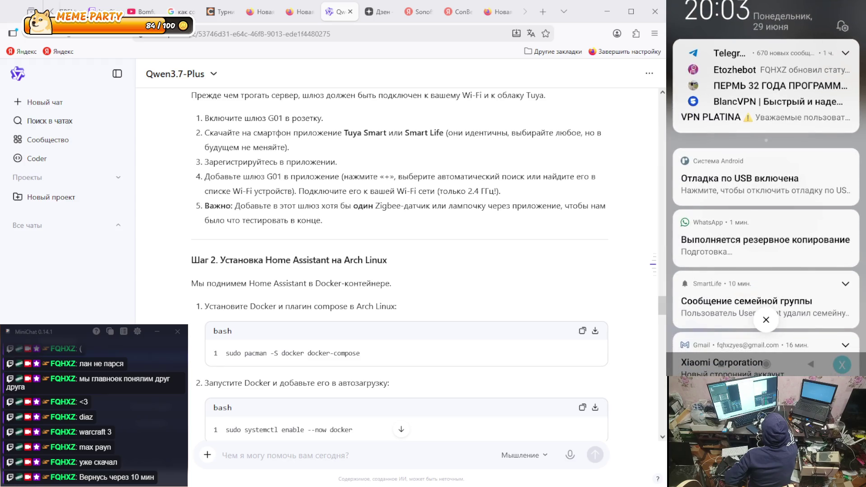
{"action": "left_click_drag", "start_coordinate": [752, 10], "coordinate": [799, 64]}
{"action": "left_click", "coordinate": [800, 65]}
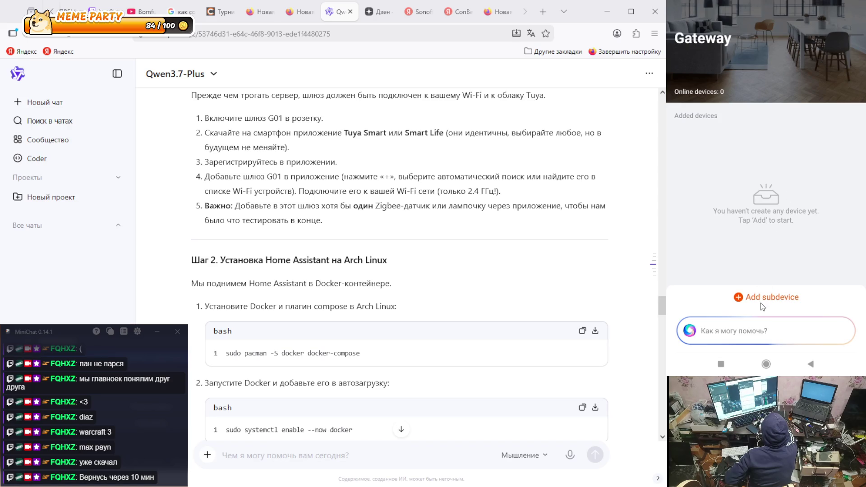
- Add a Gateway subdevice, confirm LED blinking, and open the pairing-mode help for the category list
{"action": "left_click", "coordinate": [747, 298]}
{"action": "left_click", "coordinate": [753, 298]}
{"action": "left_click", "coordinate": [760, 255]}
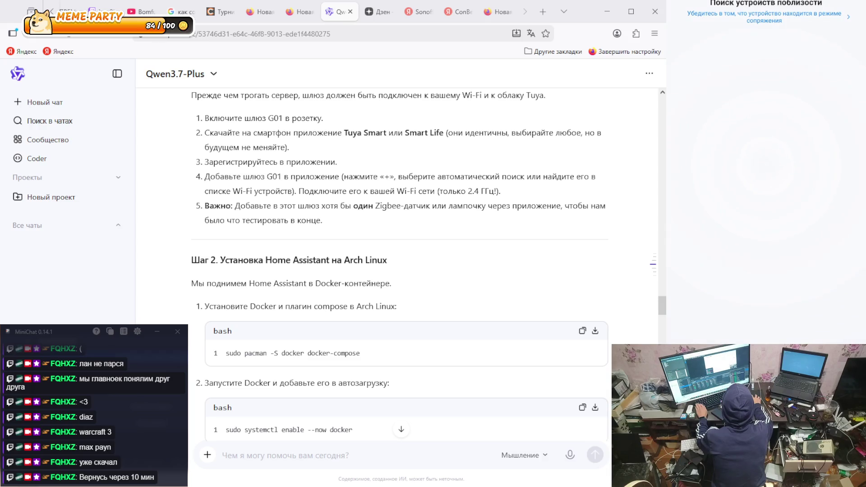
{"action": "left_click", "coordinate": [745, 14]}
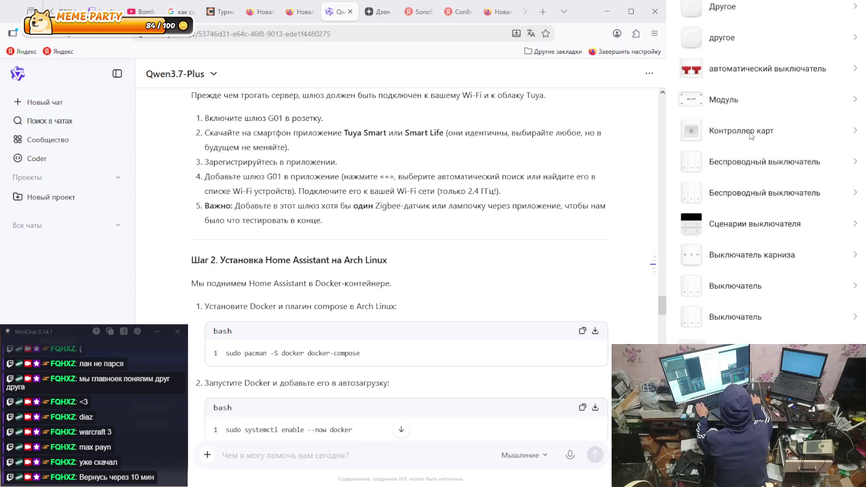
{"action": "scroll", "coordinate": [752, 134], "scroll_direction": "down", "scroll_amount": 3}
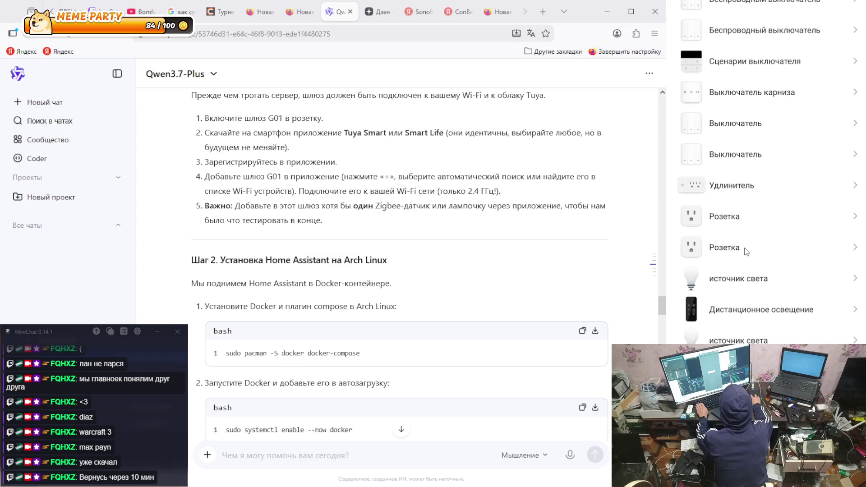
{"action": "scroll", "coordinate": [747, 250], "scroll_direction": "down", "scroll_amount": 6}
{"action": "scroll", "coordinate": [747, 248], "scroll_direction": "down", "scroll_amount": 5}
{"action": "scroll", "coordinate": [746, 244], "scroll_direction": "down", "scroll_amount": 12}
{"action": "scroll", "coordinate": [747, 245], "scroll_direction": "down", "scroll_amount": 15}
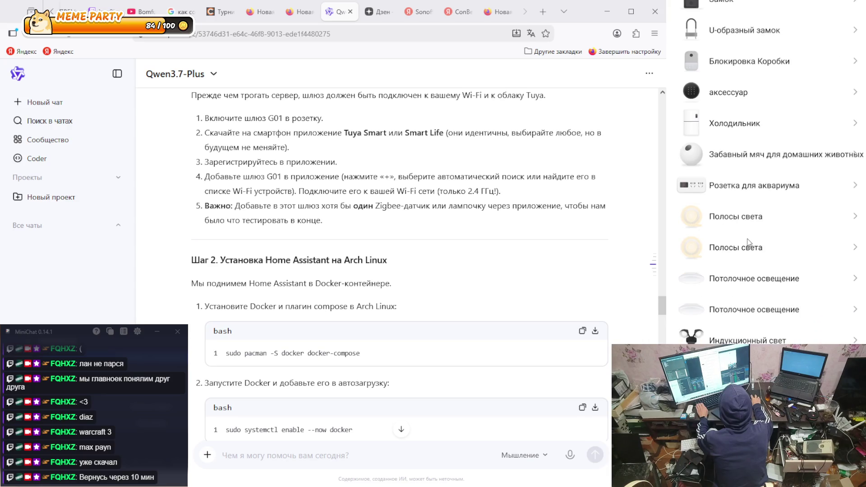
{"action": "scroll", "coordinate": [748, 243], "scroll_direction": "down", "scroll_amount": 15}
{"action": "scroll", "coordinate": [751, 239], "scroll_direction": "down", "scroll_amount": 15}
{"action": "scroll", "coordinate": [754, 237], "scroll_direction": "down", "scroll_amount": 15}
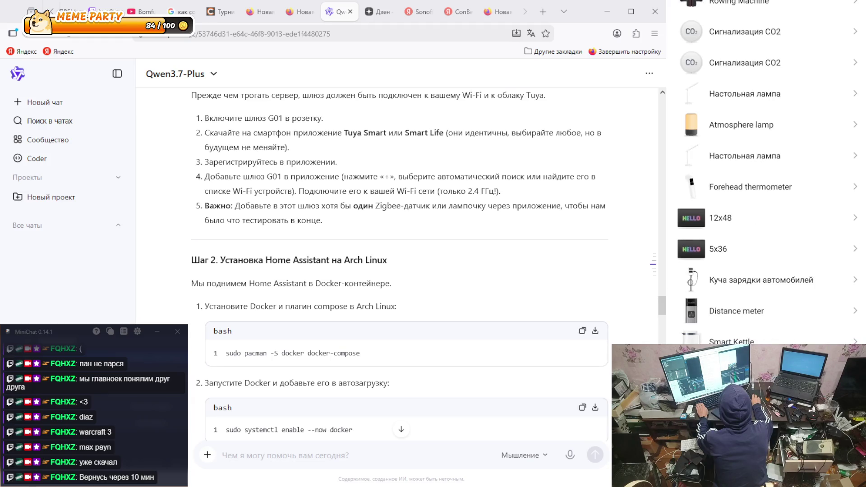
{"action": "scroll", "coordinate": [825, 244], "scroll_direction": "down", "scroll_amount": 3}
{"action": "scroll", "coordinate": [822, 235], "scroll_direction": "up", "scroll_amount": 7}
{"action": "scroll", "coordinate": [822, 234], "scroll_direction": "up", "scroll_amount": 15}
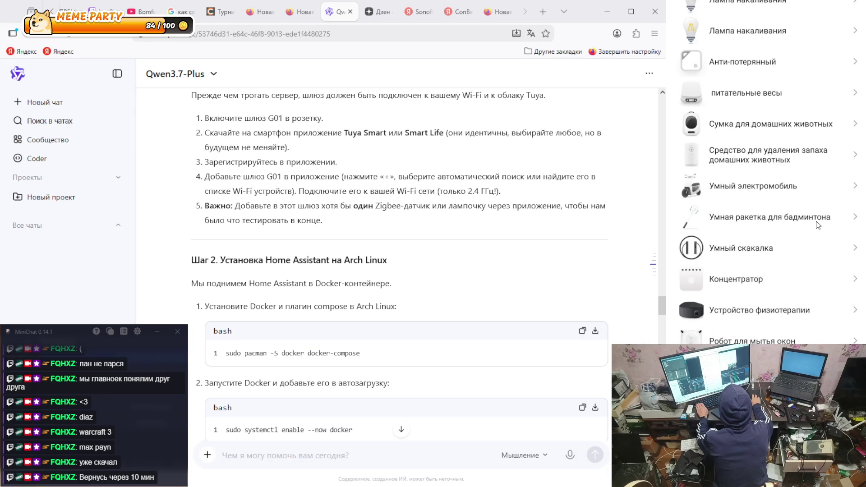
{"action": "scroll", "coordinate": [817, 221], "scroll_direction": "up", "scroll_amount": 5}
{"action": "scroll", "coordinate": [816, 222], "scroll_direction": "up", "scroll_amount": 10}
{"action": "scroll", "coordinate": [817, 221], "scroll_direction": "up", "scroll_amount": 20}
{"action": "scroll", "coordinate": [821, 225], "scroll_direction": "up", "scroll_amount": 10}
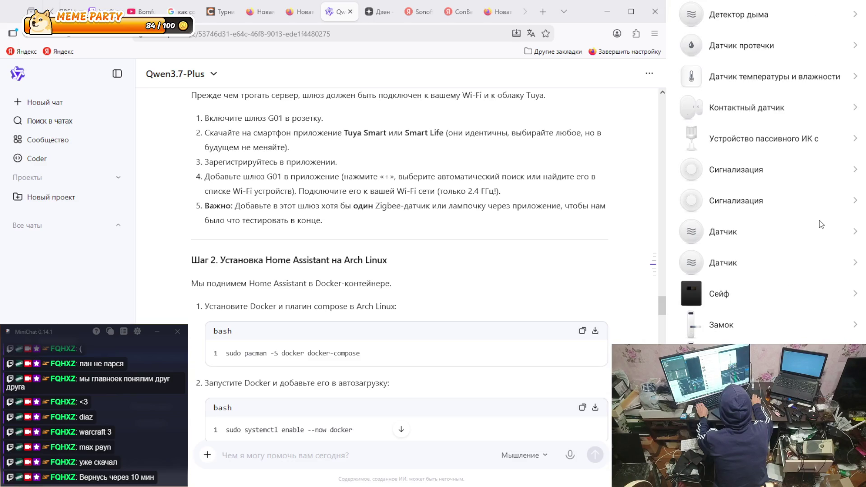
{"action": "scroll", "coordinate": [821, 225], "scroll_direction": "up", "scroll_amount": 15}
{"action": "scroll", "coordinate": [823, 224], "scroll_direction": "up", "scroll_amount": 10}
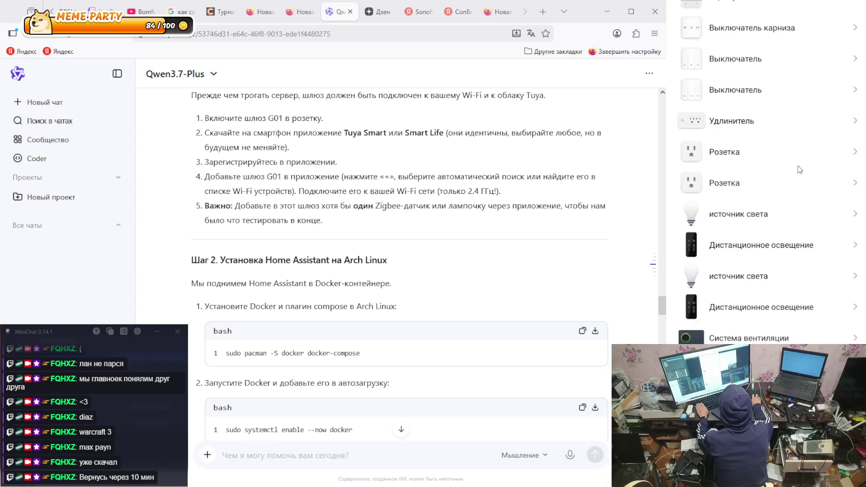
- Choose Розетка, confirm its indicator blinks fast, and retry the search after it times out
{"action": "left_click", "coordinate": [759, 156]}
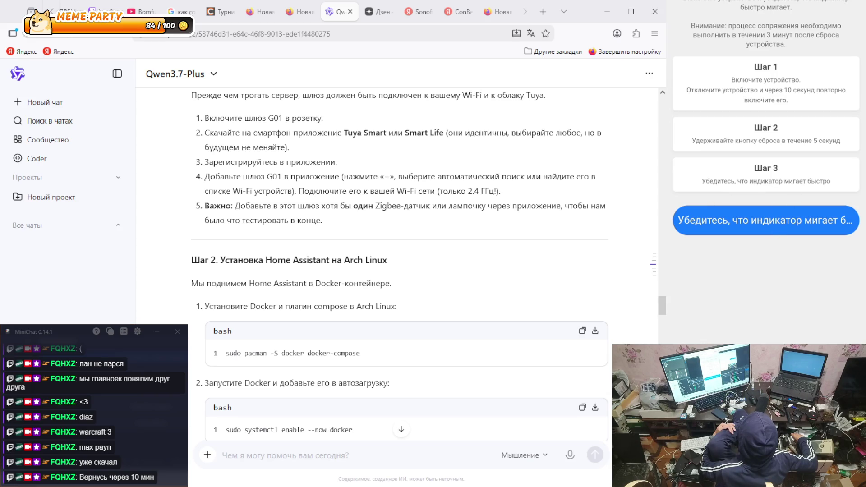
{"action": "left_click", "coordinate": [793, 211]}
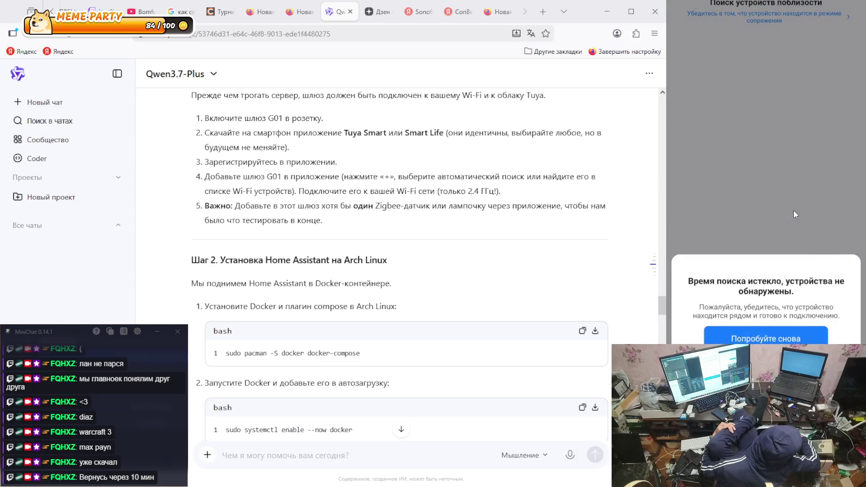
{"action": "left_click", "coordinate": [791, 336]}
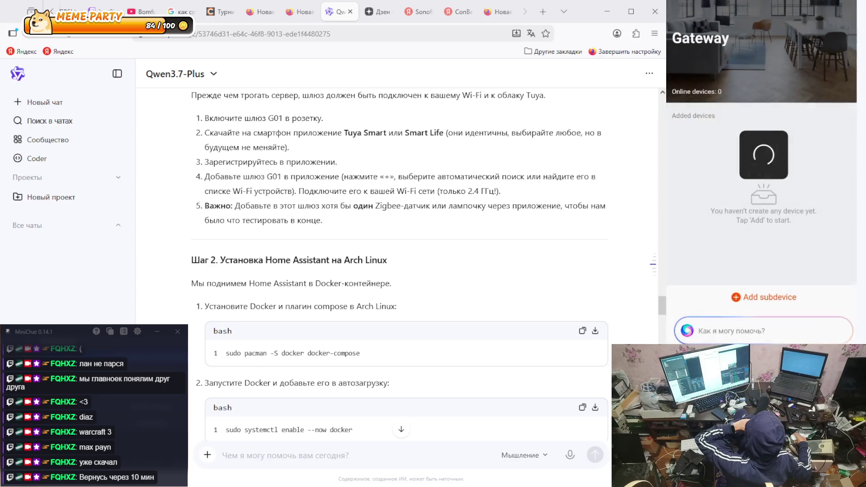
- Restart adding a Gateway subdevice, then open the phone's Bluetooth settings
{"action": "left_click", "coordinate": [761, 299]}
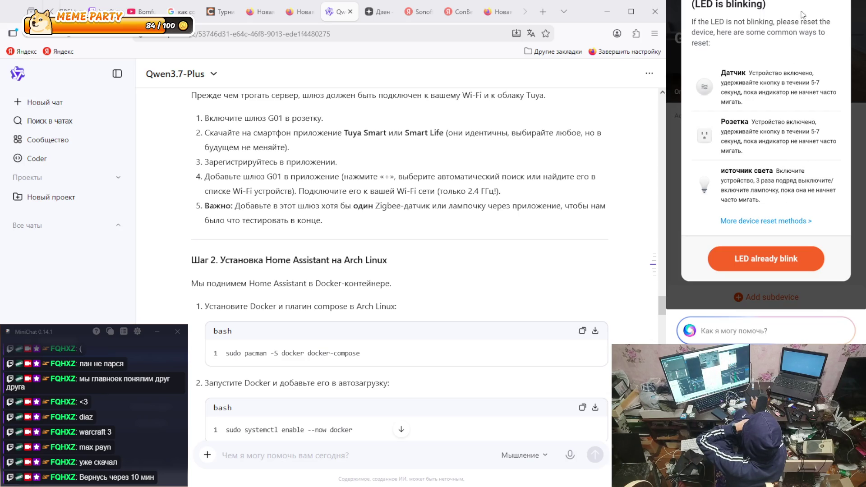
{"action": "left_click_drag", "start_coordinate": [785, 3], "coordinate": [785, 127]}
{"action": "left_click", "coordinate": [705, 104]}
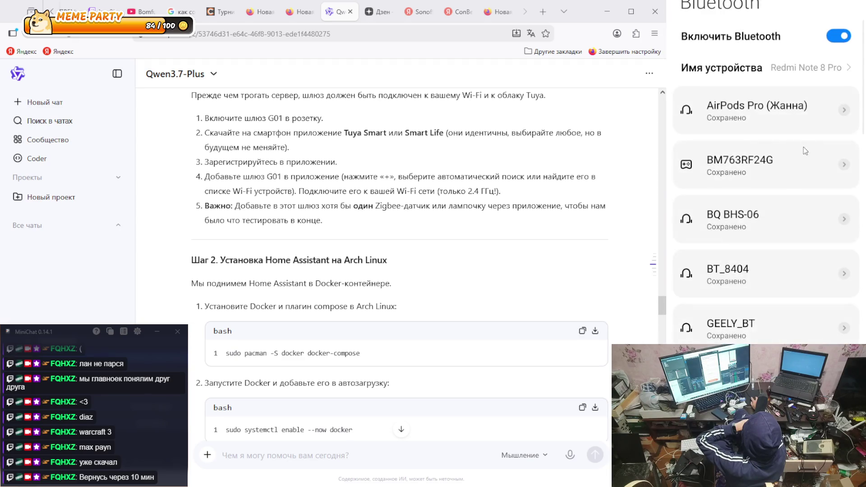
{"action": "scroll", "coordinate": [789, 180], "scroll_direction": "down", "scroll_amount": 5}
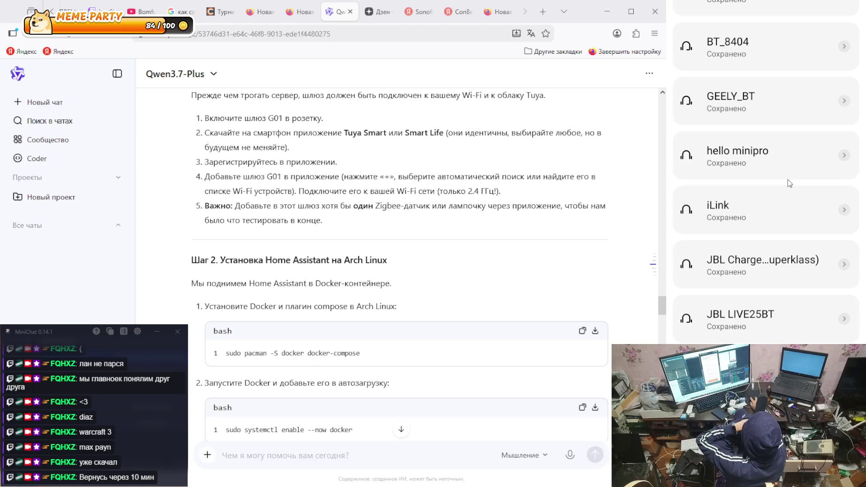
{"action": "scroll", "coordinate": [788, 180], "scroll_direction": "down", "scroll_amount": 5}
{"action": "scroll", "coordinate": [789, 180], "scroll_direction": "down", "scroll_amount": 4}
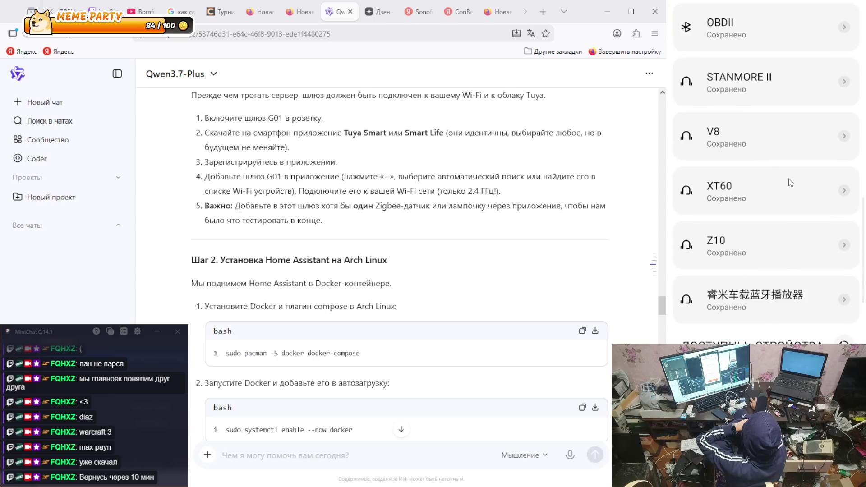
{"action": "left_click", "coordinate": [806, 264]}
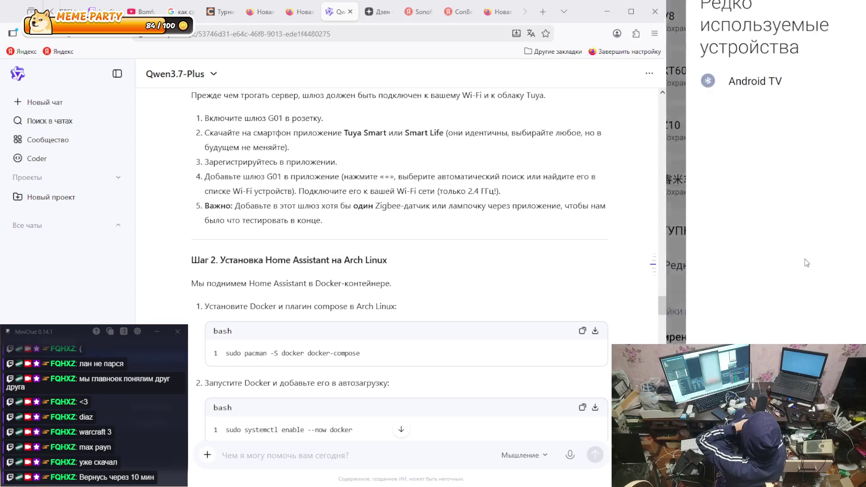
{"action": "left_click_drag", "start_coordinate": [669, 147], "coordinate": [756, 147]}
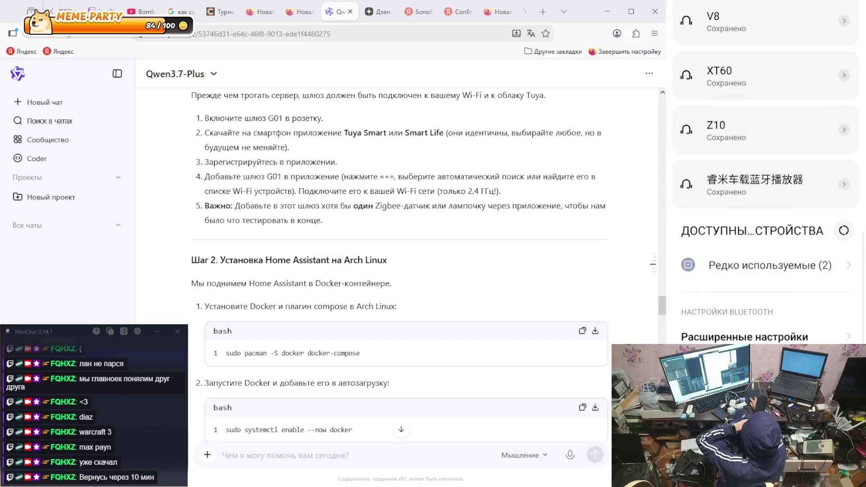
{"action": "scroll", "coordinate": [850, 235], "scroll_direction": "up", "scroll_amount": 1}
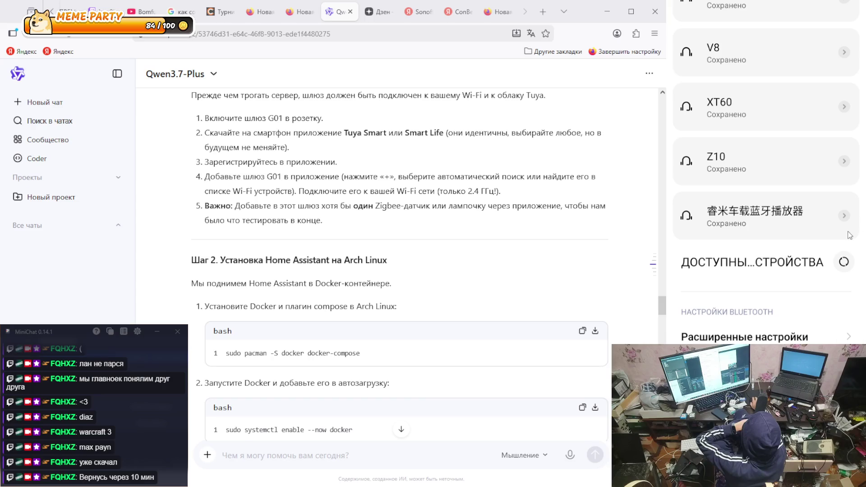
{"action": "left_click", "coordinate": [821, 289]}
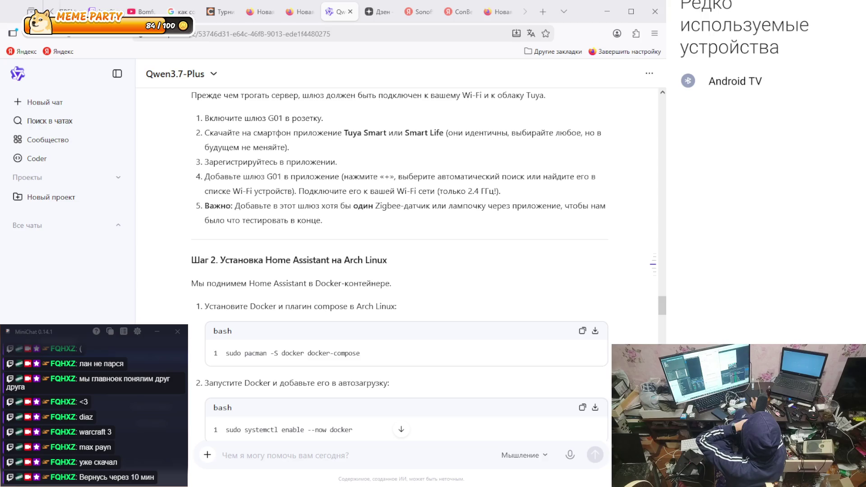
{"action": "right_click", "coordinate": [835, 253]}
{"action": "scroll", "coordinate": [857, 263], "scroll_direction": "up", "scroll_amount": 5}
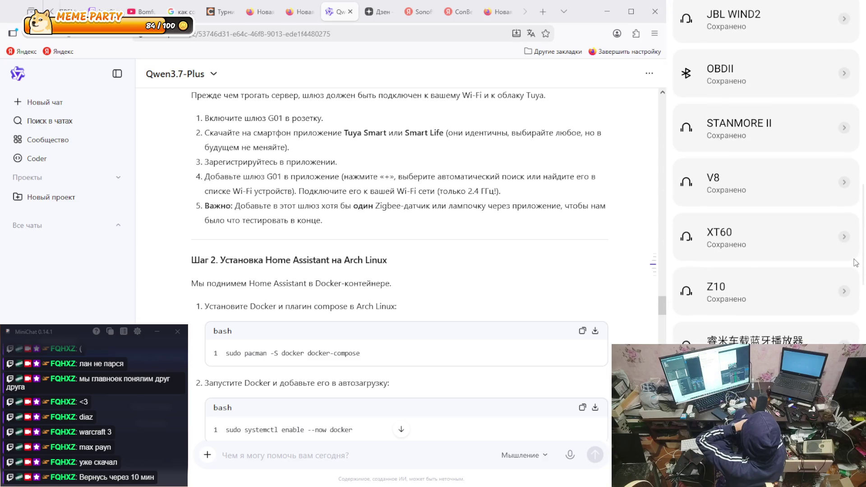
{"action": "scroll", "coordinate": [856, 263], "scroll_direction": "up", "scroll_amount": 5}
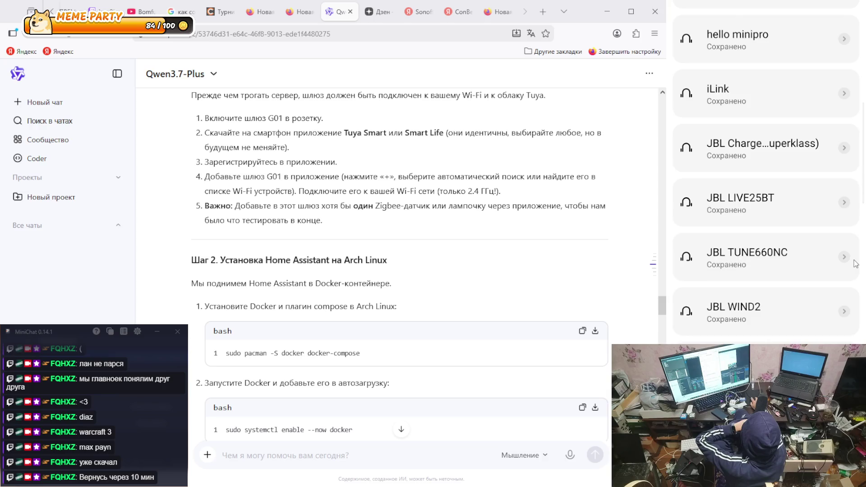
{"action": "scroll", "coordinate": [856, 264], "scroll_direction": "up", "scroll_amount": 3}
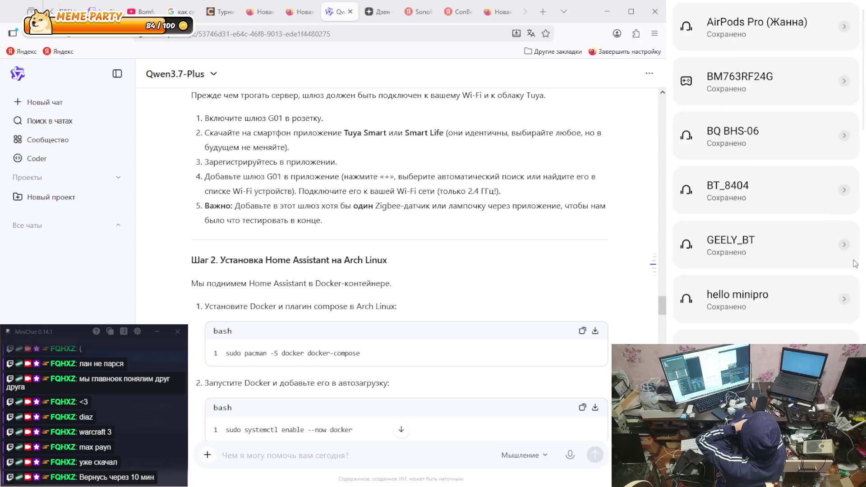
{"action": "scroll", "coordinate": [856, 263], "scroll_direction": "down", "scroll_amount": 10}
{"action": "scroll", "coordinate": [856, 262], "scroll_direction": "down", "scroll_amount": 5}
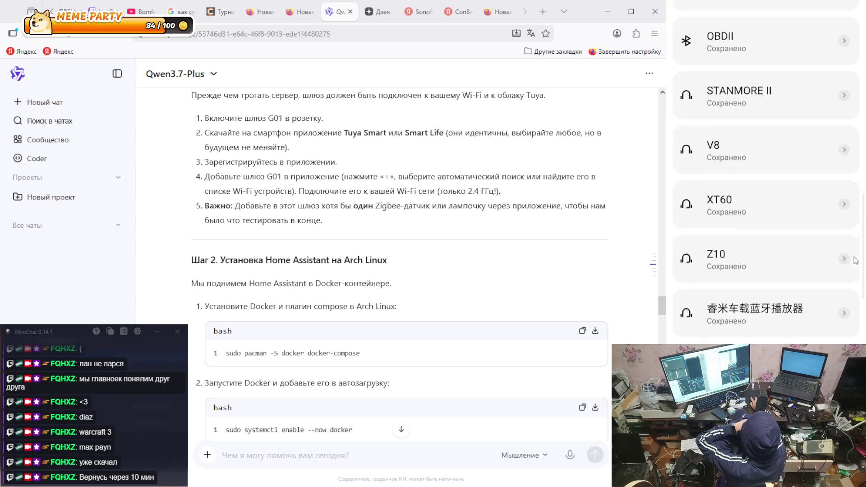
{"action": "left_click", "coordinate": [754, 261]}
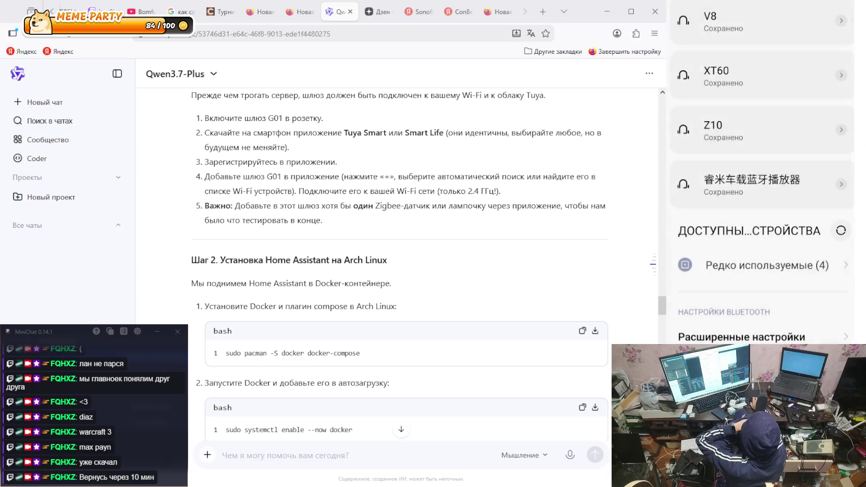
{"action": "left_click", "coordinate": [770, 161]}
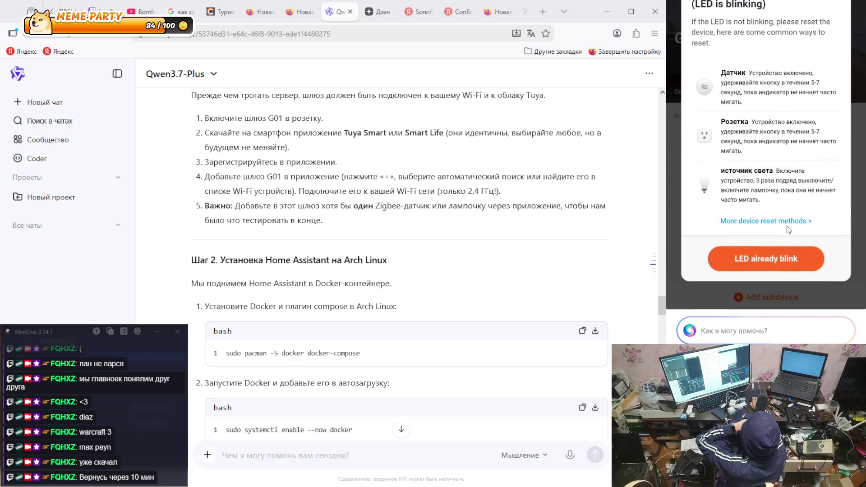
- Confirm 'LED already blink' and open the pairing-mode link to reach the device type list
{"action": "left_click", "coordinate": [767, 262]}
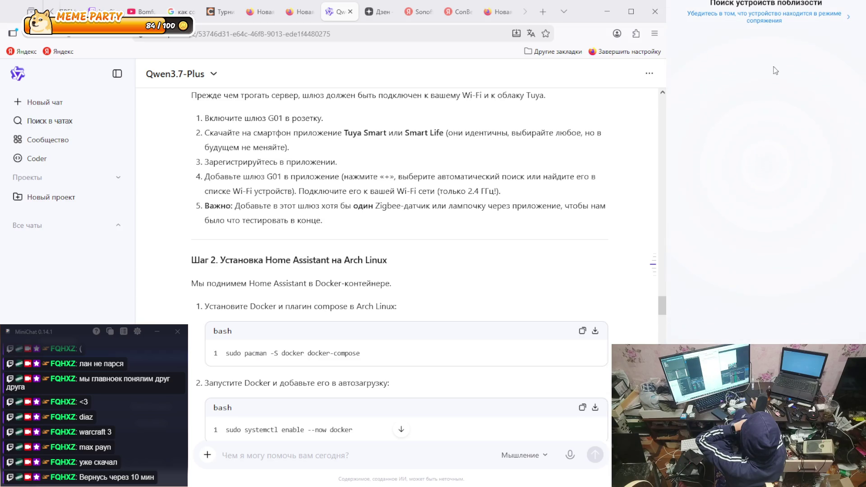
{"action": "left_click", "coordinate": [765, 18]}
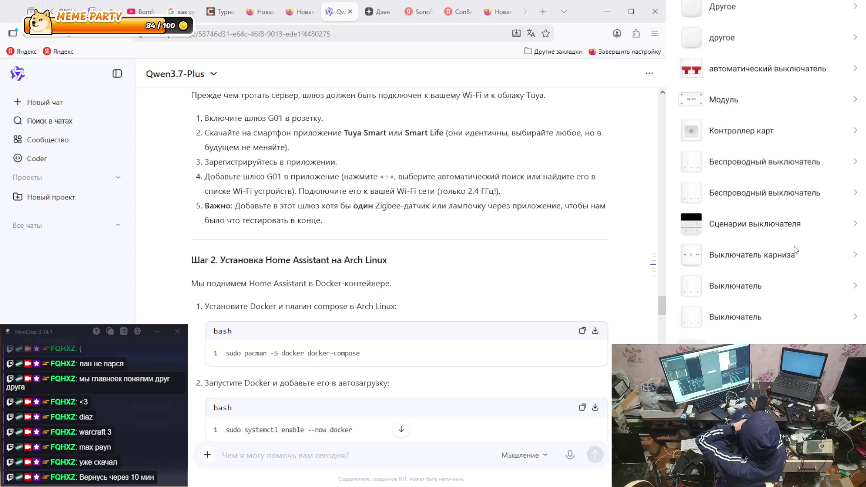
- Choose Розетка, confirm its indicator blinks to start searching, then return home
{"action": "left_click_drag", "start_coordinate": [766, 318], "coordinate": [761, 272]}
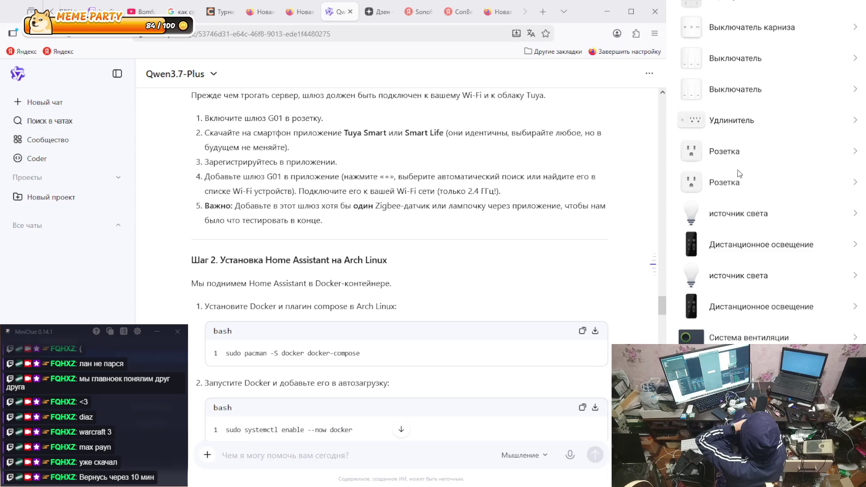
{"action": "left_click", "coordinate": [733, 185]}
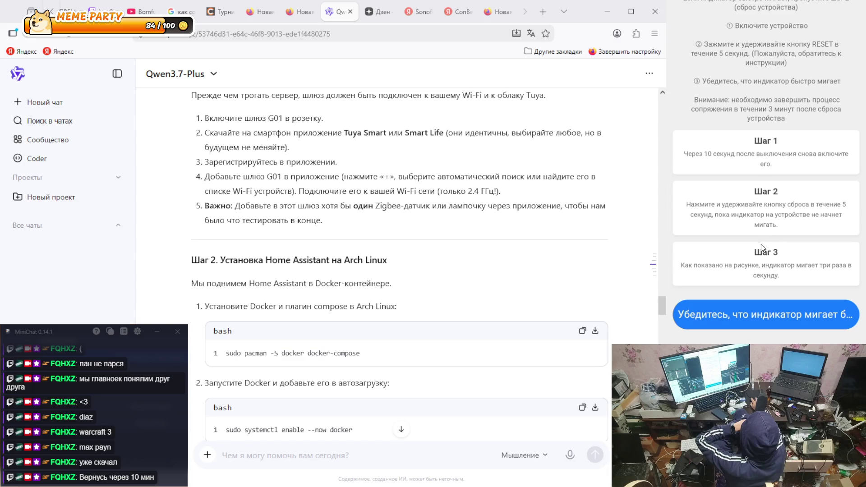
{"action": "left_click", "coordinate": [802, 307]}
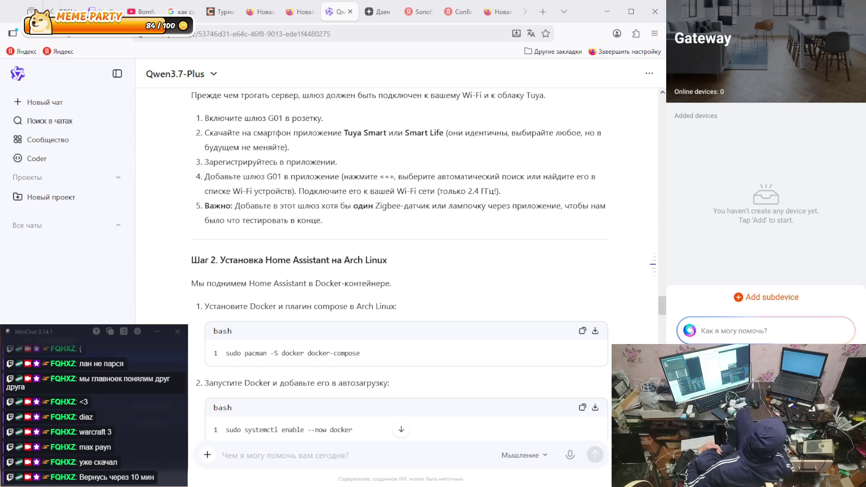
{"action": "left_click", "coordinate": [691, 8]}
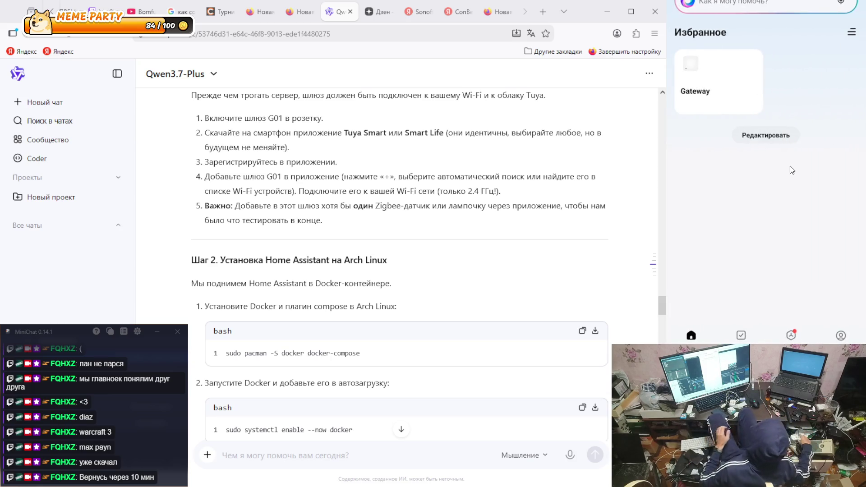
- From the home tab, start a device search via + and choose Розетка from Добавить вручную
{"action": "left_click", "coordinate": [742, 339]}
{"action": "left_click", "coordinate": [692, 335]}
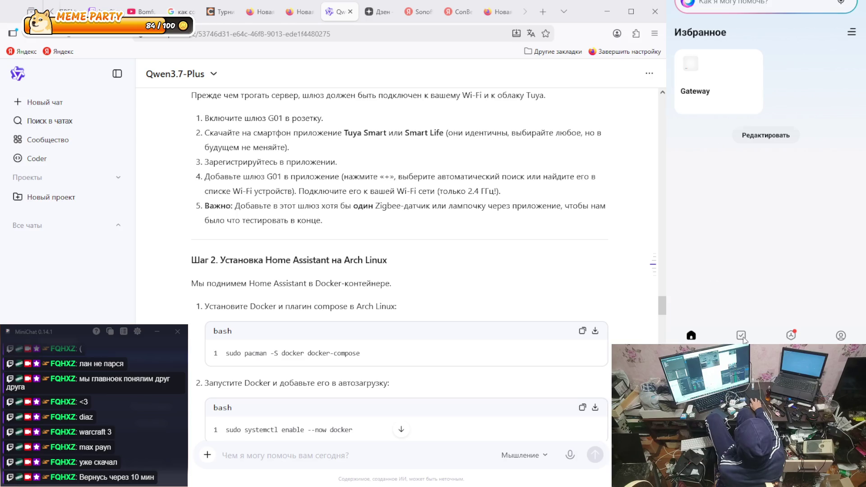
{"action": "left_click", "coordinate": [743, 339]}
{"action": "left_click", "coordinate": [691, 335]}
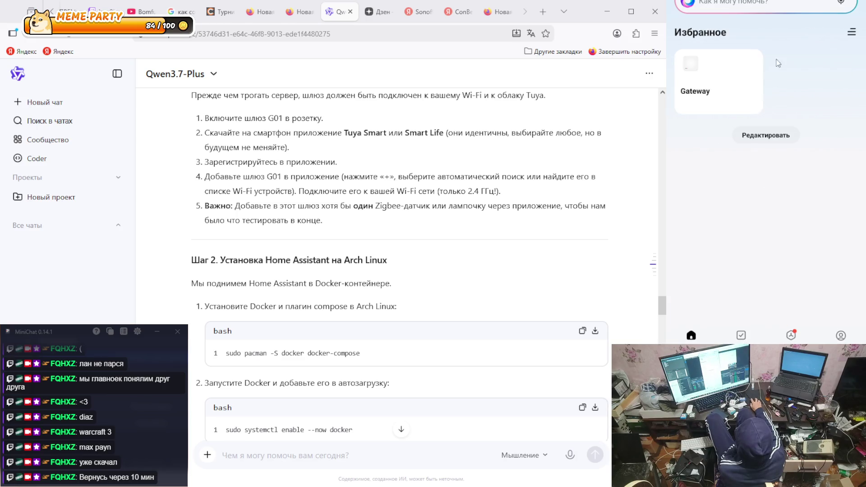
{"action": "left_click", "coordinate": [841, 3]}
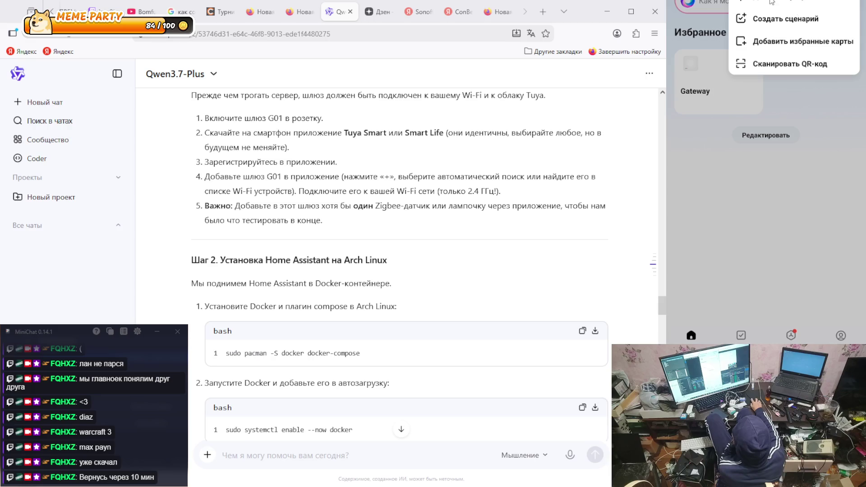
{"action": "left_click", "coordinate": [763, 13]}
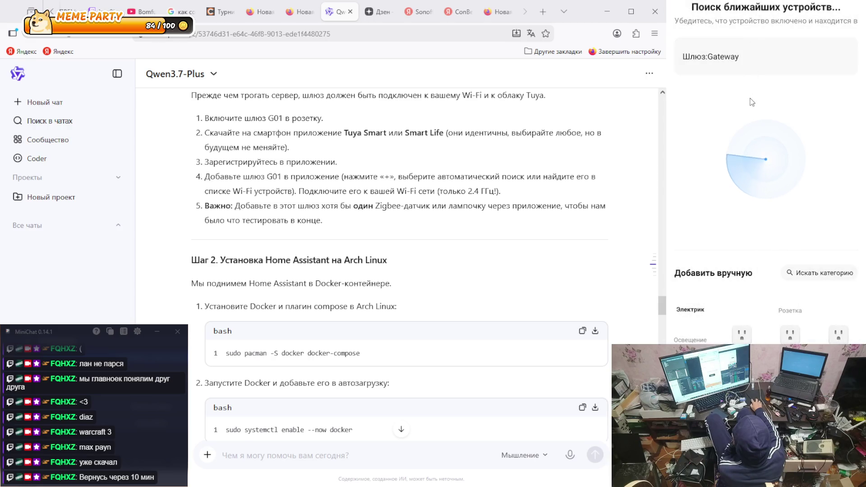
{"action": "scroll", "coordinate": [776, 289], "scroll_direction": "down", "scroll_amount": 3}
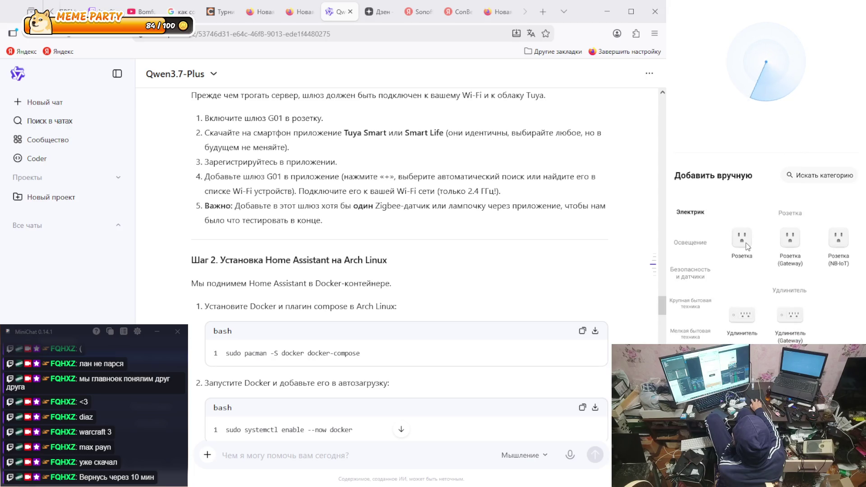
{"action": "left_click", "coordinate": [763, 246]}
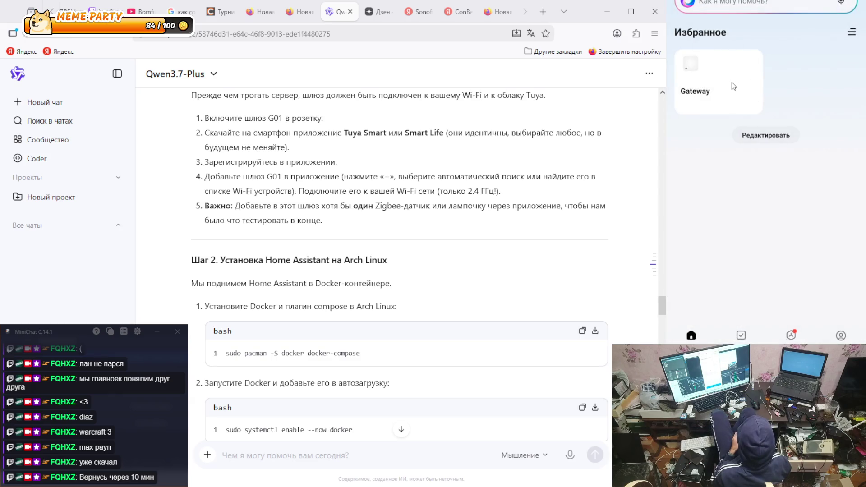
- Run another subdevice search on the Gateway after confirming the LED is blinking
{"action": "left_click", "coordinate": [732, 82]}
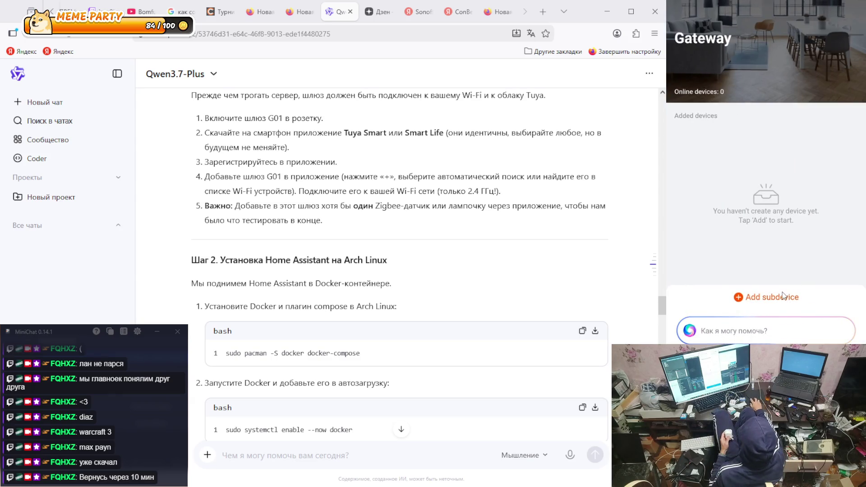
{"action": "left_click", "coordinate": [763, 296]}
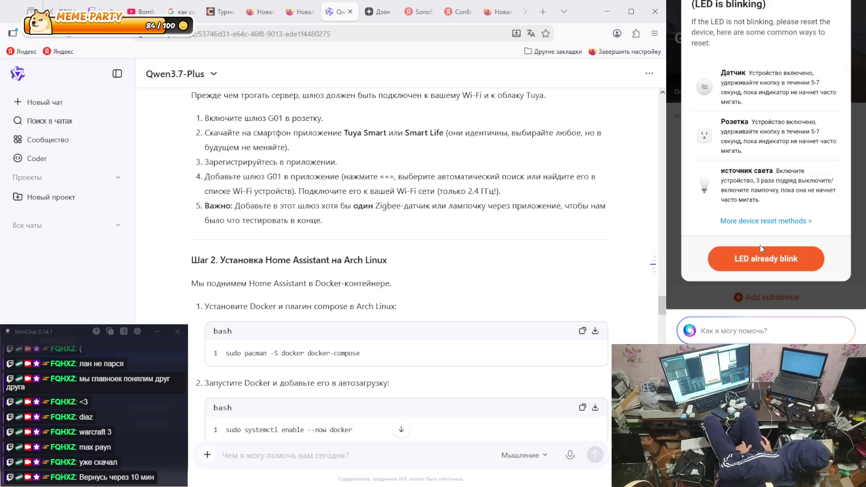
{"action": "left_click", "coordinate": [763, 257]}
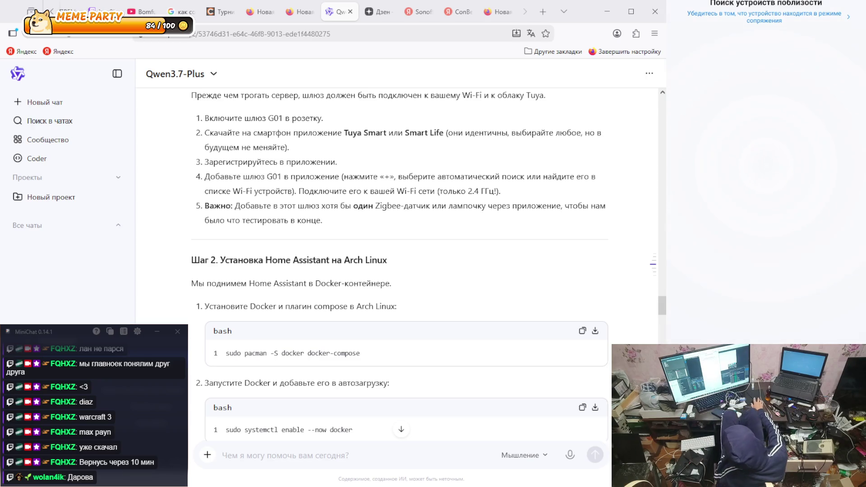
- Send the greeting 'привет' in the stream chat, replacing the wrong-layout text
{"action": "left_click", "coordinate": [100, 475]}
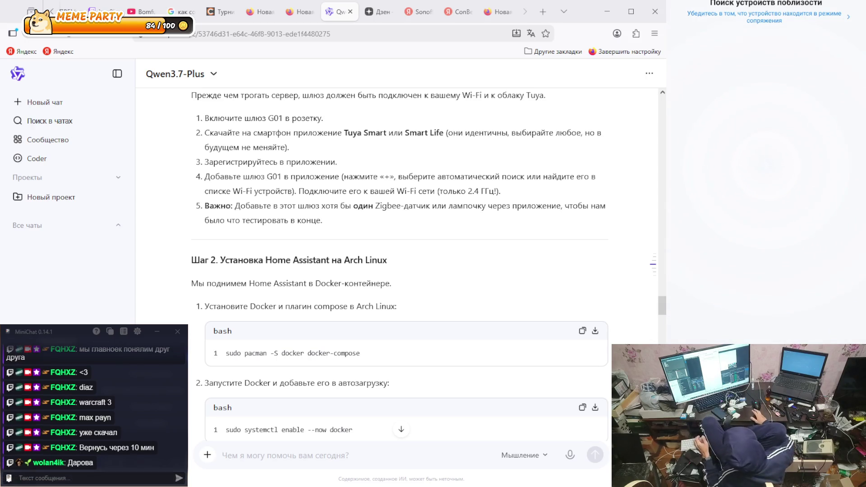
{"action": "type", "text": "ghbddtn"}
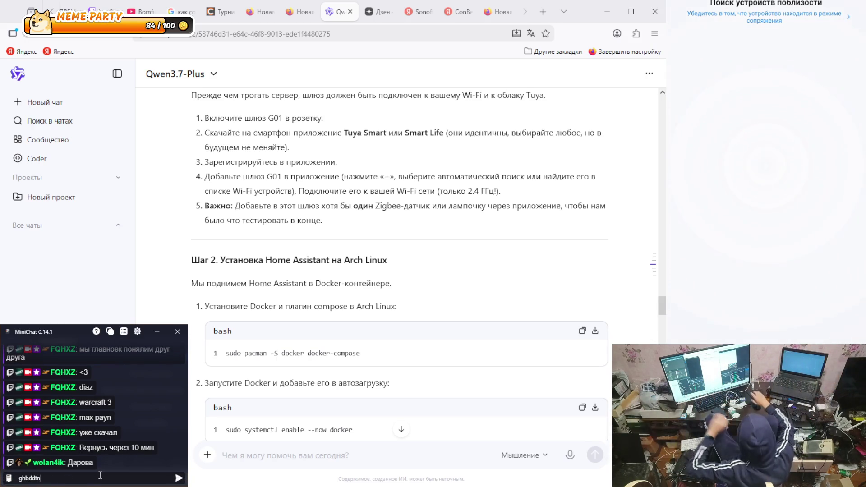
{"action": "key", "text": "BackSpace"}
{"action": "key", "text": "BackSpace"}
{"action": "key", "text": "BackSpace"}
{"action": "type", "text": "привет"}
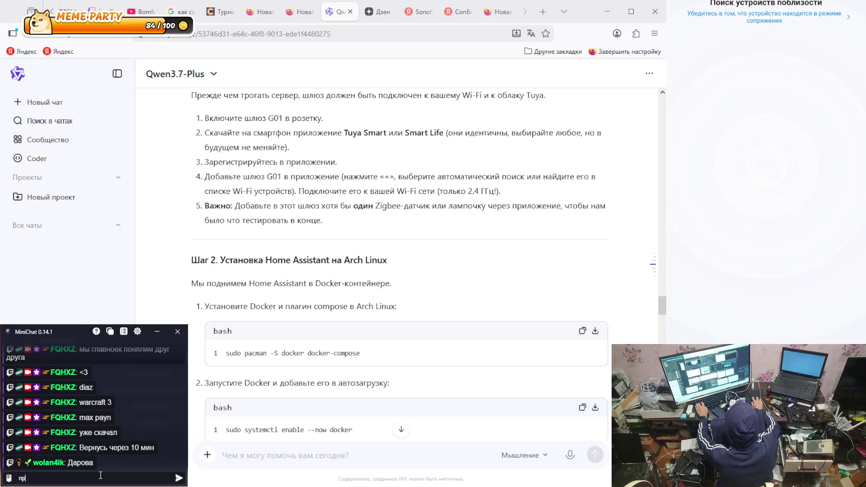
{"action": "key", "text": "Return"}
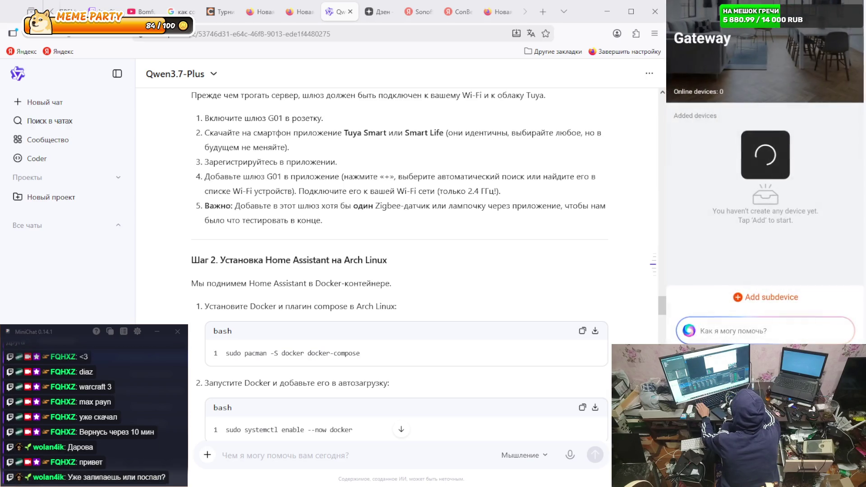
- Reply in the stream chat with 'залипаю,жду смены' and 'надеюсь поскорее'
{"action": "left_click", "coordinate": [101, 479]}
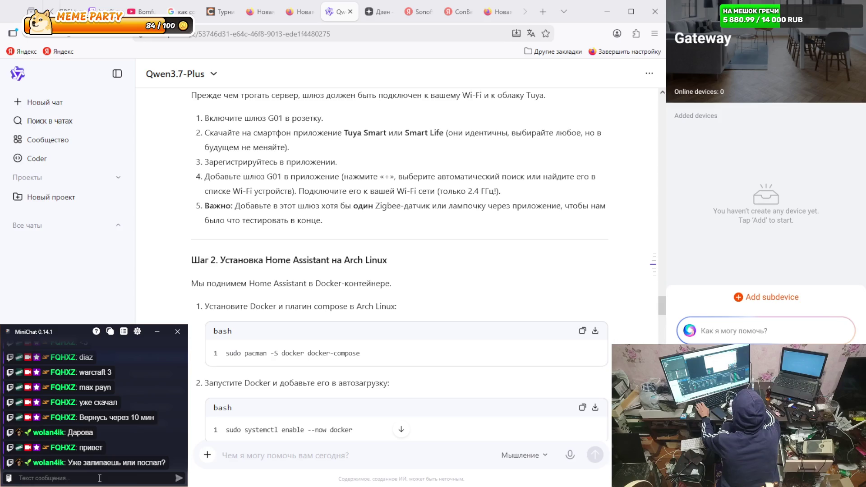
{"action": "type", "text": "залипаю"}
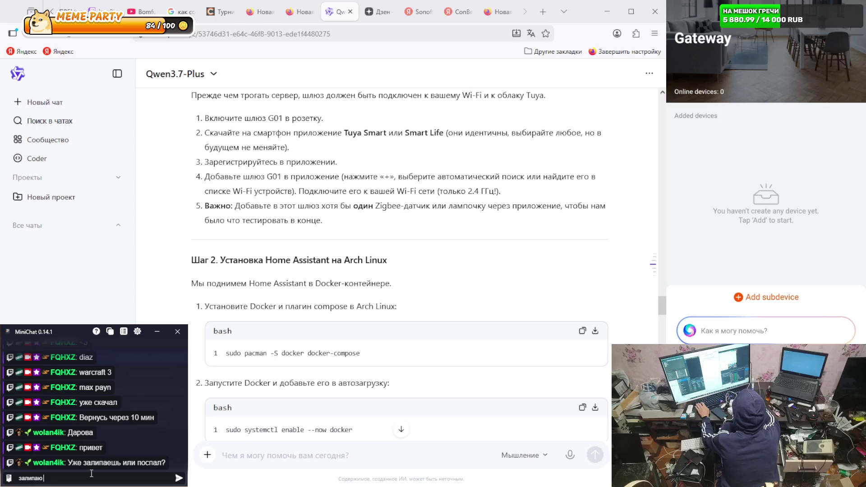
{"action": "type", "text": ","}
{"action": "type", "text": "жду"}
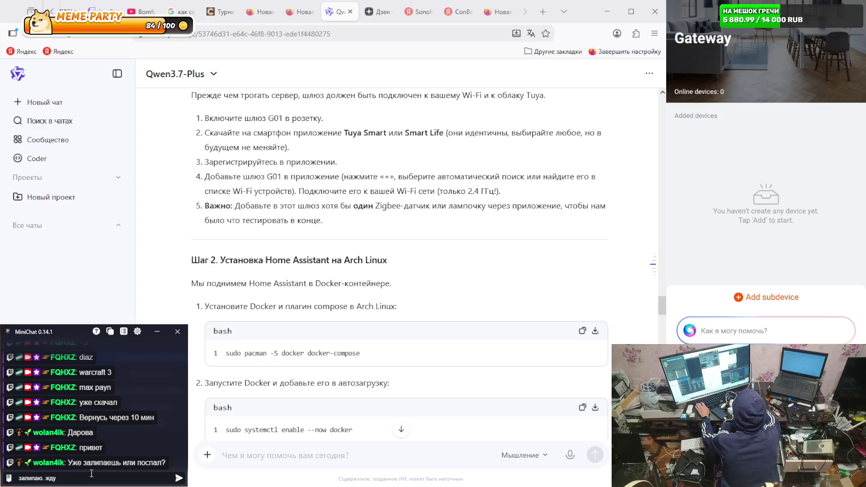
{"action": "type", "text": " смену от"}
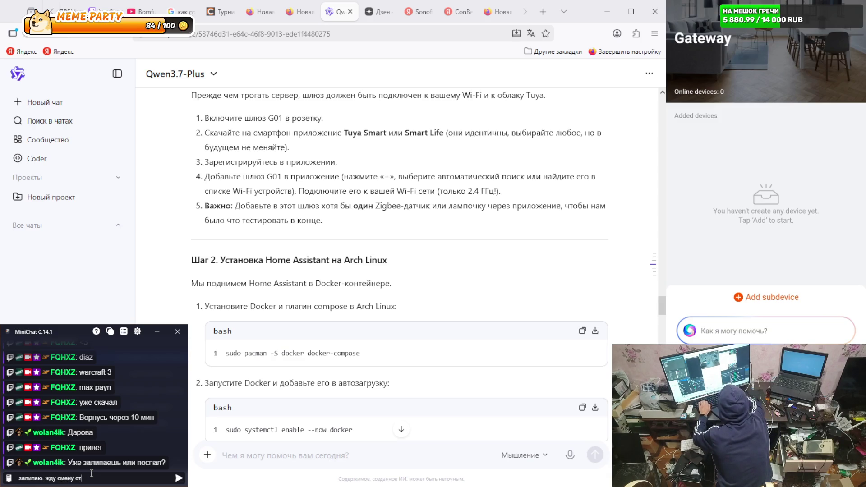
{"action": "type", "text": "ы"}
{"action": "key", "text": "Return"}
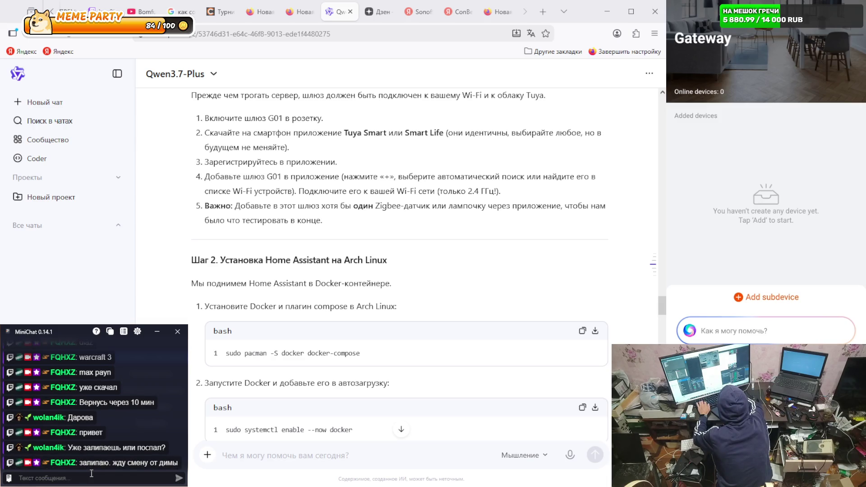
{"action": "type", "text": "надеюсь по"}
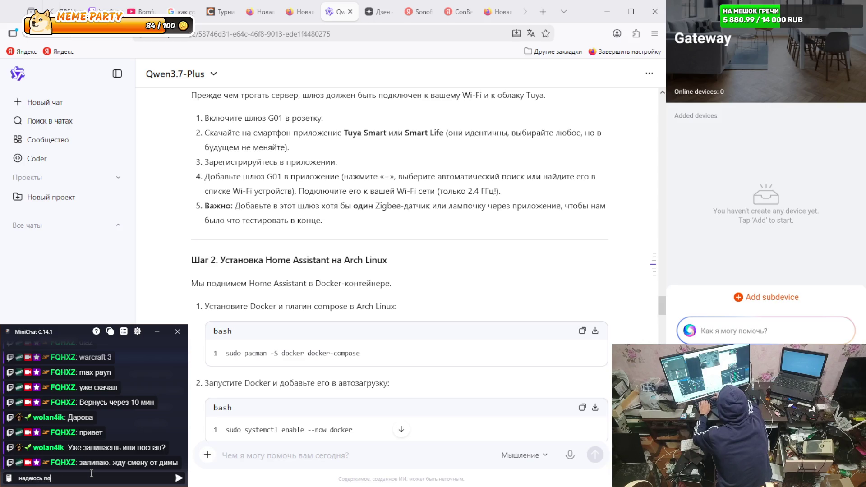
{"action": "type", "text": "скорее"}
{"action": "key", "text": "Return"}
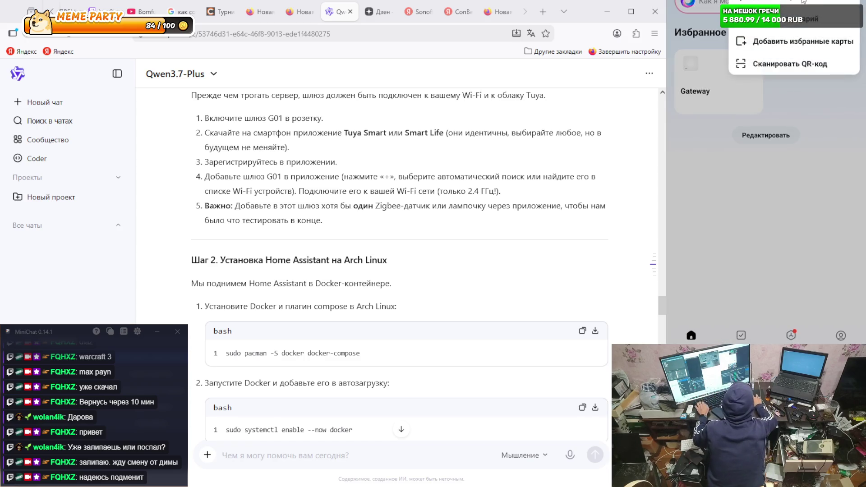
- Add a Розетка device manually, stepping through the reset guide to start connecting
{"action": "left_click", "coordinate": [799, 18]}
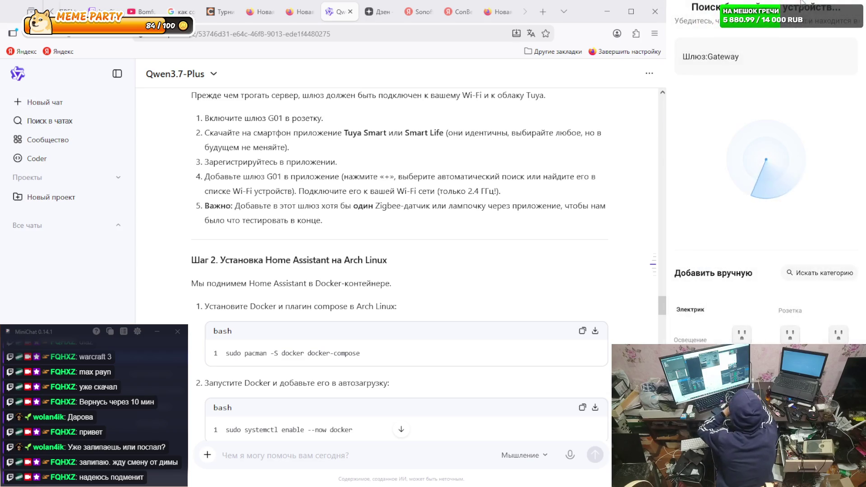
{"action": "scroll", "coordinate": [778, 262], "scroll_direction": "down", "scroll_amount": 3}
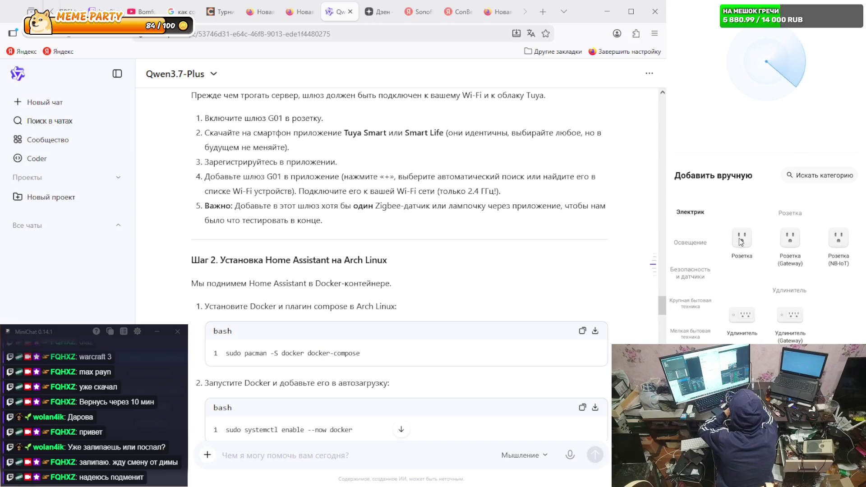
{"action": "left_click", "coordinate": [741, 242]}
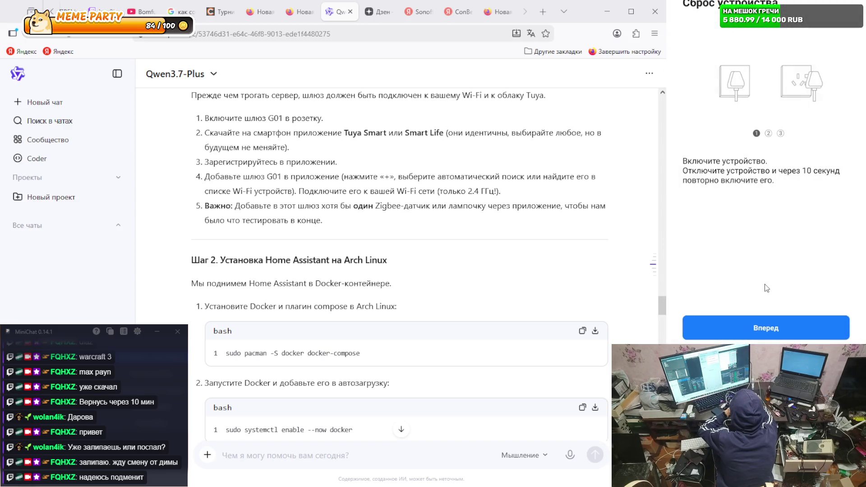
{"action": "left_click", "coordinate": [792, 324]}
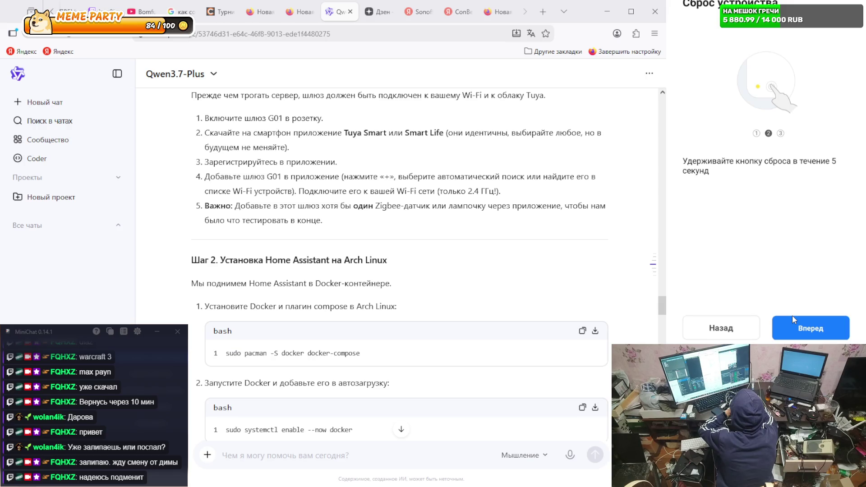
{"action": "left_click", "coordinate": [793, 318]}
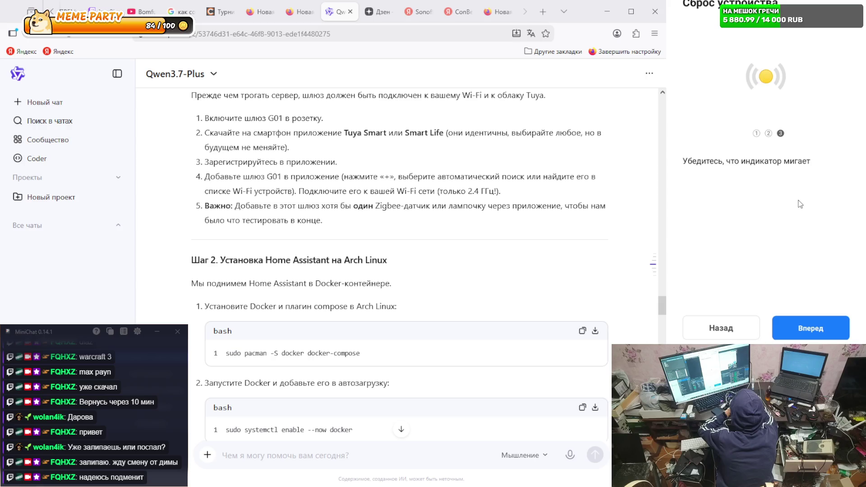
{"action": "left_click", "coordinate": [812, 334]}
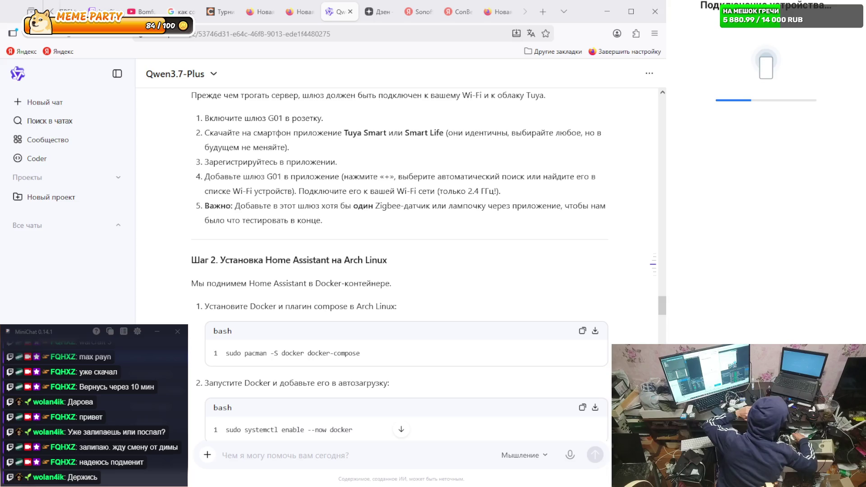
- Post three chat messages, starting with 'газ газ', then retry pairing the socket
{"action": "left_click", "coordinate": [97, 476]}
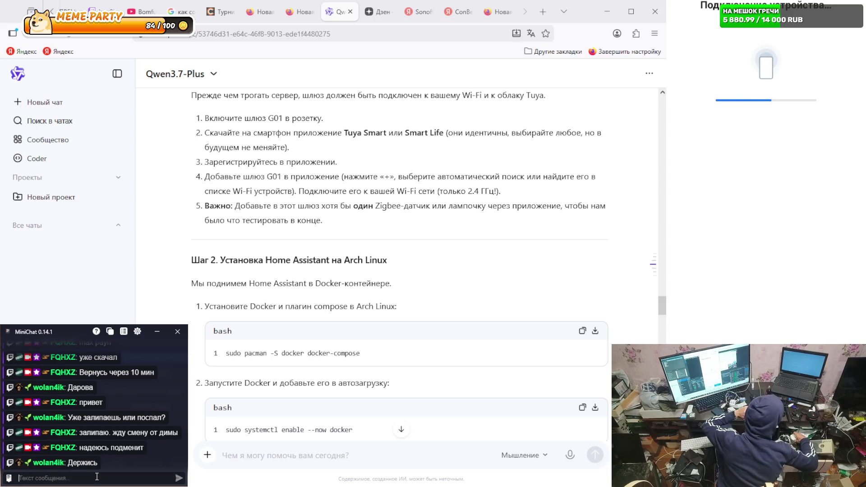
{"action": "type", "text": "газ газ"}
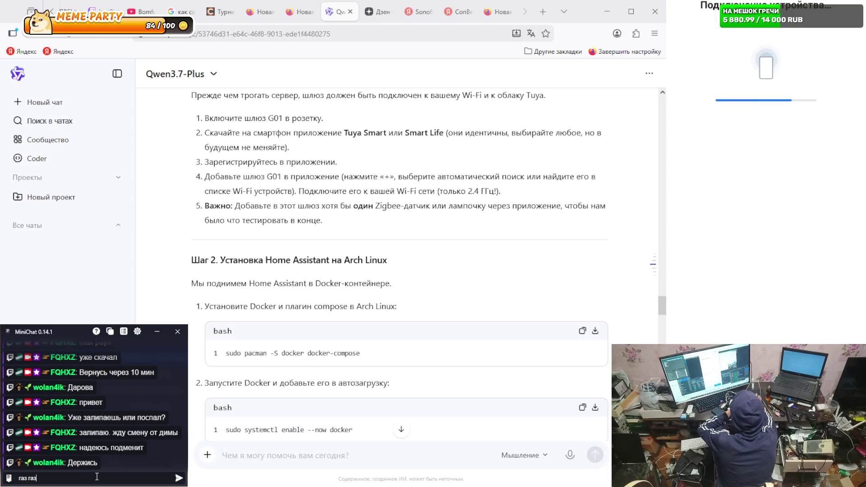
{"action": "key", "text": "Return"}
{"action": "type", "text": "когда не держались"}
{"action": "key", "text": "Return"}
{"action": "type", "text": "пои"}
{"action": "type", "text": " ид"}
{"action": "type", "text": "жно"}
{"action": "type", "text": "идт"}
{"action": "key", "text": "Return"}
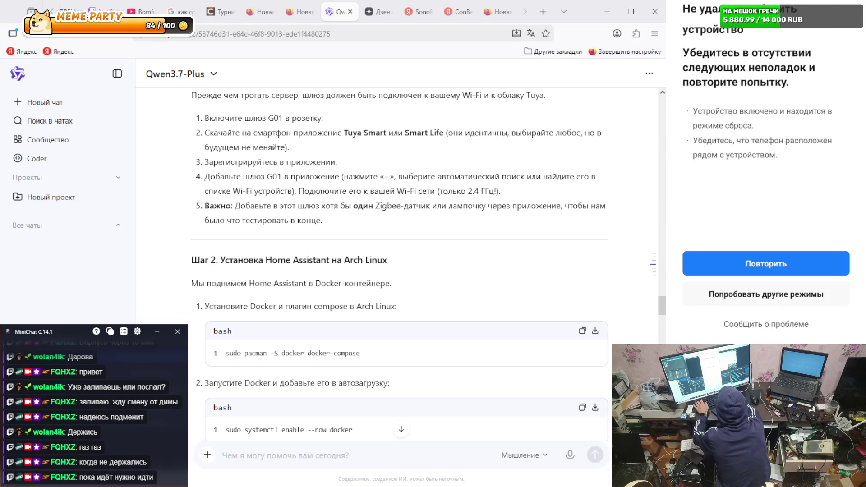
{"action": "left_click", "coordinate": [773, 265]}
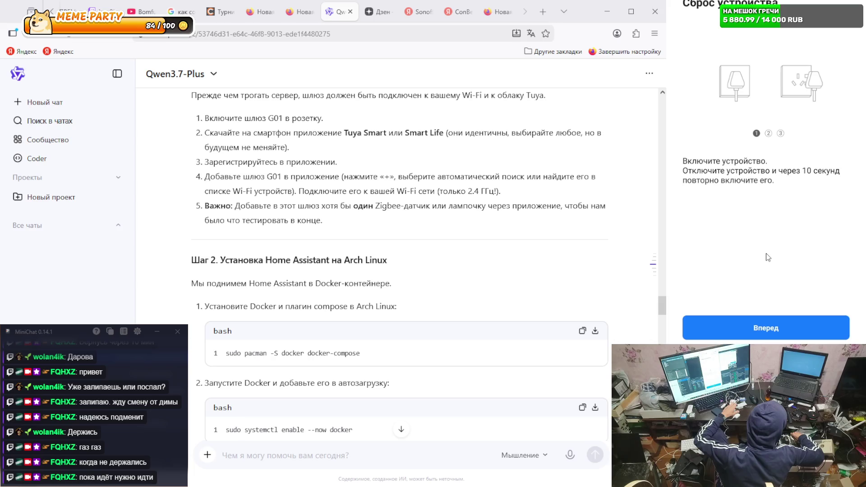
- Step through the socket reset guide again, start connecting, and acknowledge the connection reminder
{"action": "left_click", "coordinate": [794, 323]}
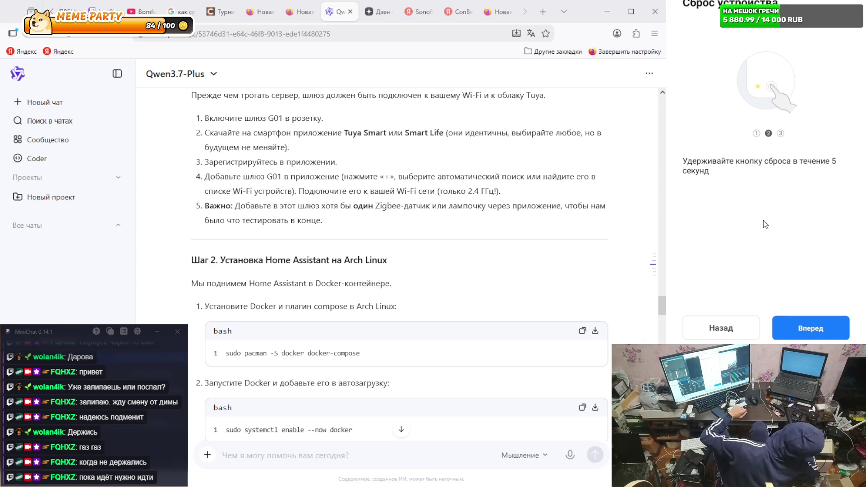
{"action": "left_click", "coordinate": [818, 324]}
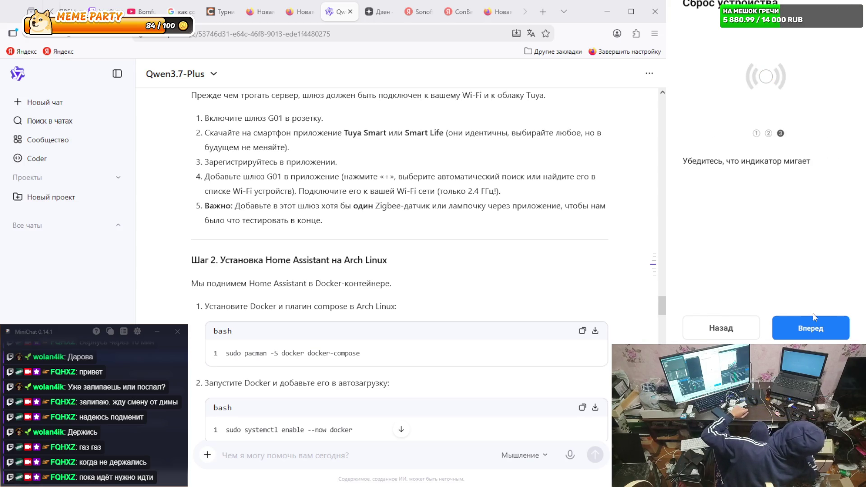
{"action": "left_click", "coordinate": [814, 322]}
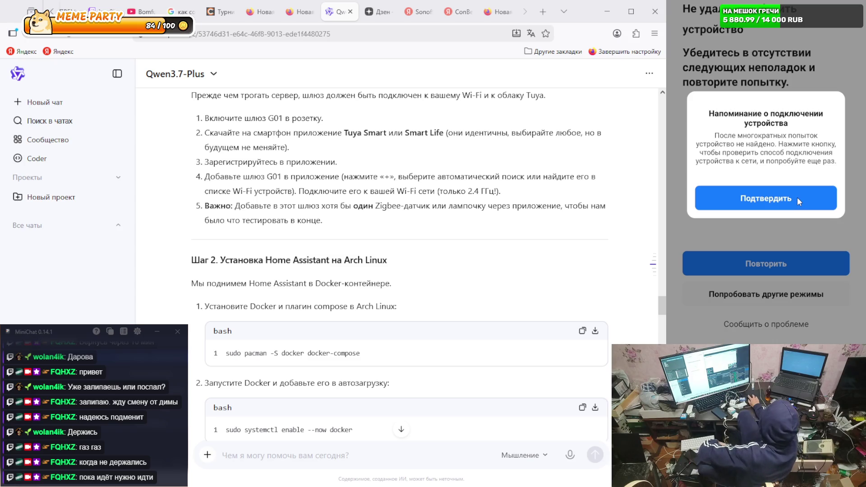
{"action": "left_click", "coordinate": [796, 199]}
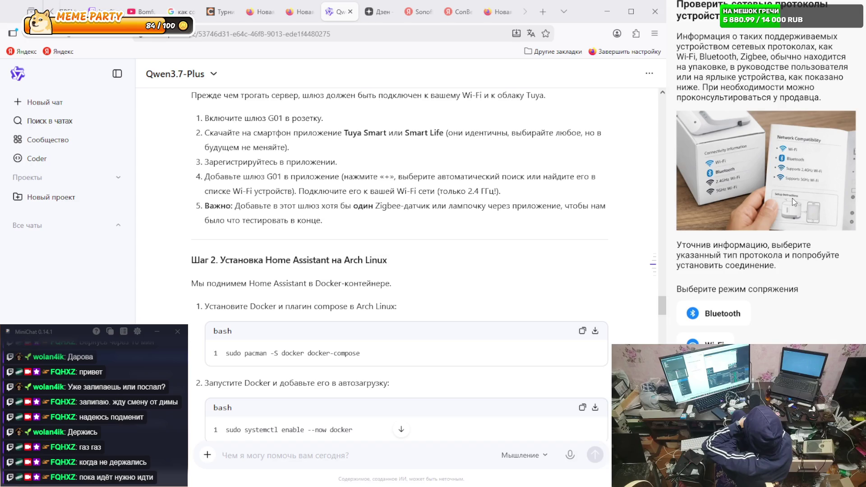
- Drop the Bluetooth choice, reselect Розетка, and pick Wi-Fi pairing mode to reach reset step 2
{"action": "scroll", "coordinate": [793, 199], "scroll_direction": "down", "scroll_amount": 1}
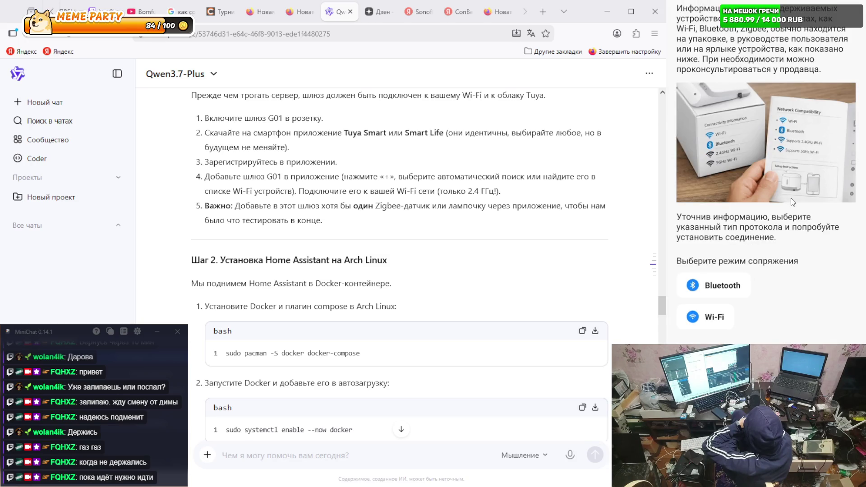
{"action": "left_click", "coordinate": [715, 290]}
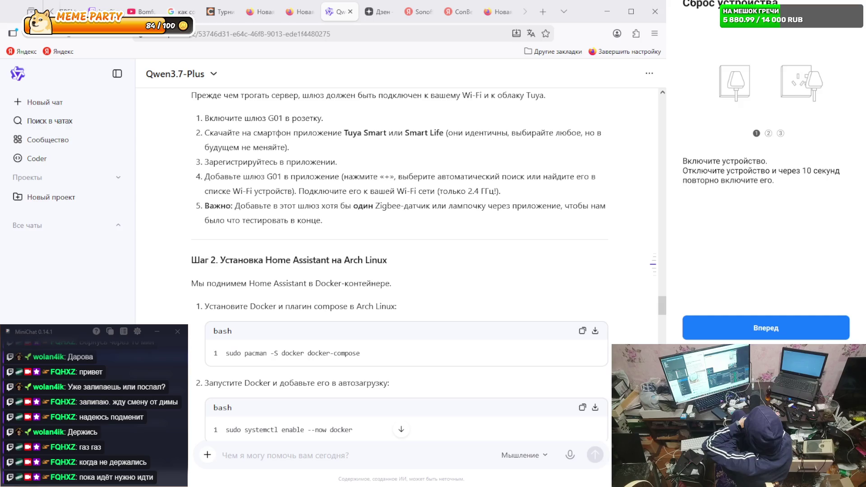
{"action": "right_click", "coordinate": [800, 243]}
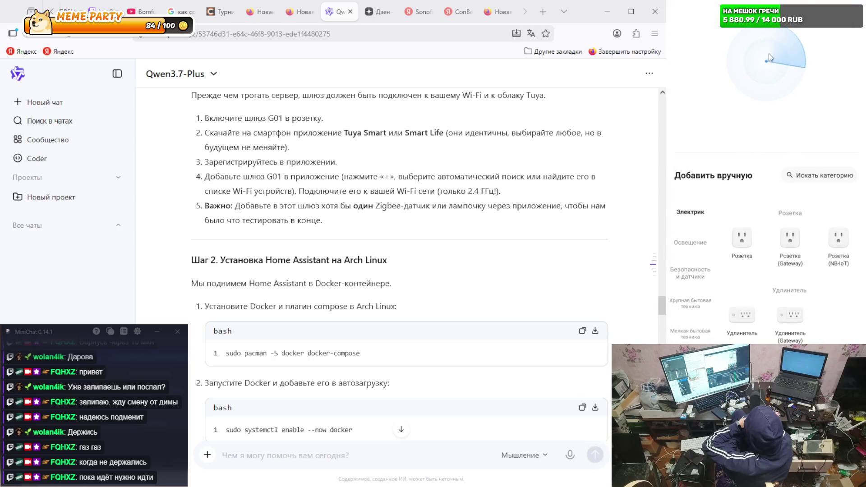
{"action": "left_click", "coordinate": [743, 237]}
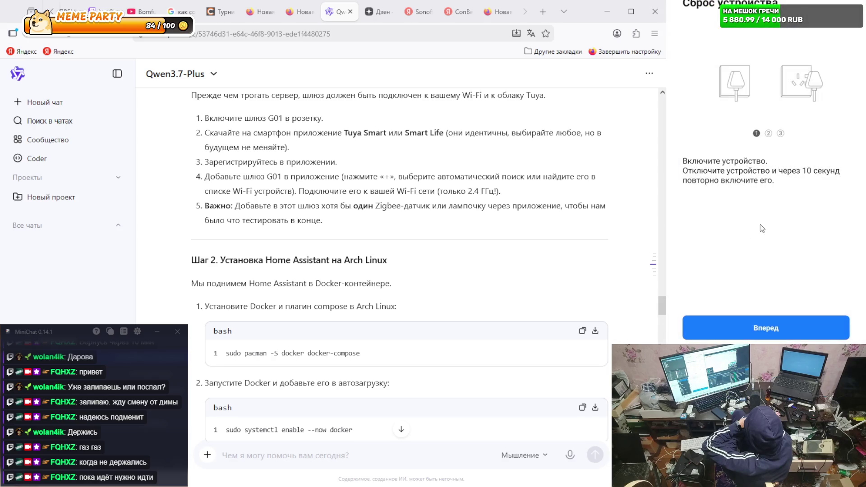
{"action": "left_click", "coordinate": [778, 327]}
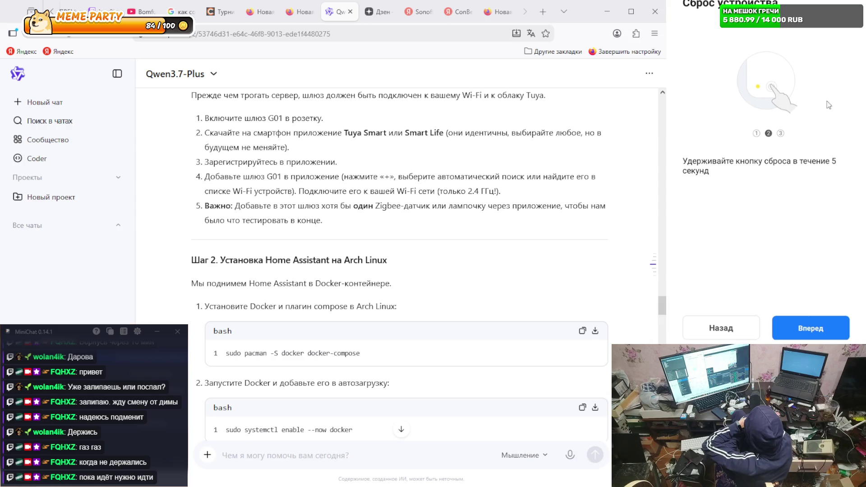
{"action": "left_click", "coordinate": [811, 328]}
{"action": "scroll", "coordinate": [722, 294], "scroll_direction": "down", "scroll_amount": 1}
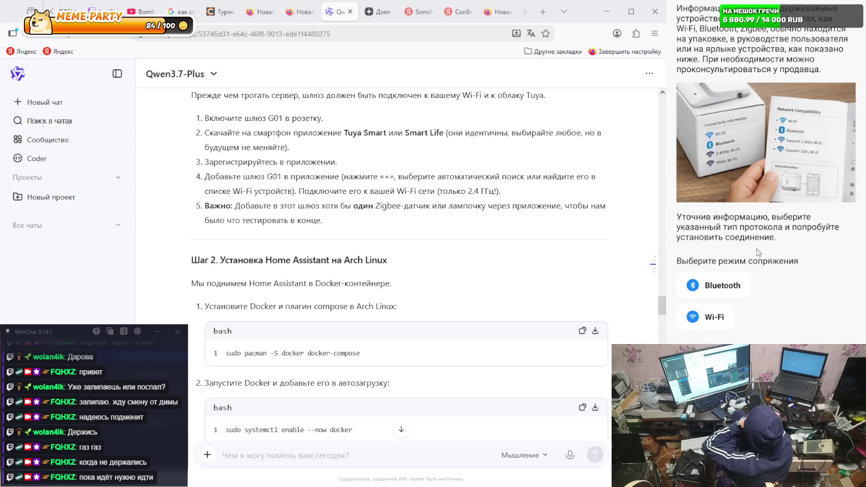
{"action": "left_click", "coordinate": [712, 319]}
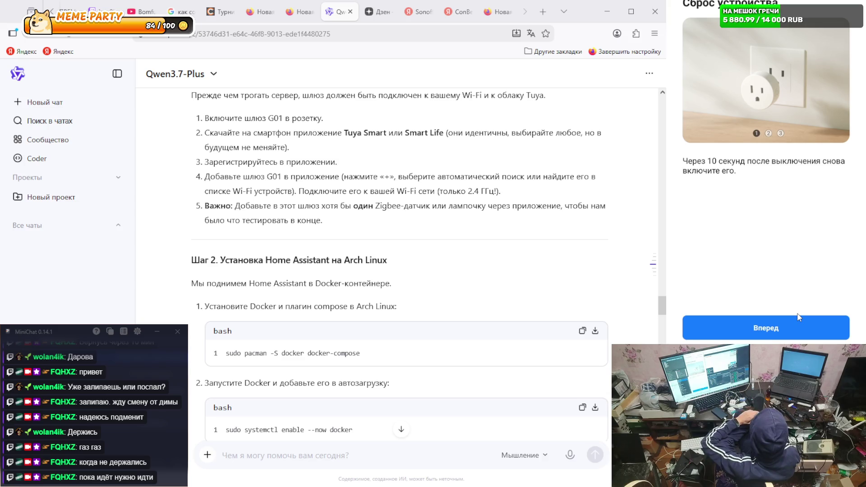
{"action": "left_click", "coordinate": [754, 334]}
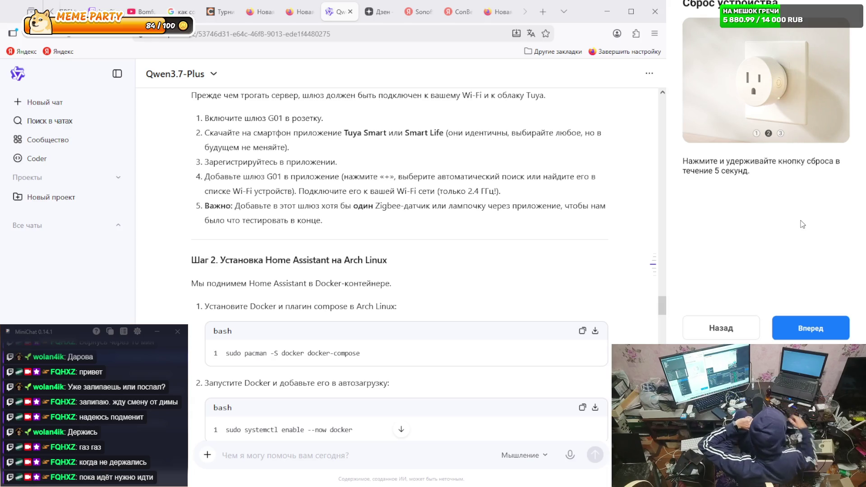
- Advance to reset step 3, confirm the indicator blinks, and report its blink speed
{"action": "left_click", "coordinate": [807, 328]}
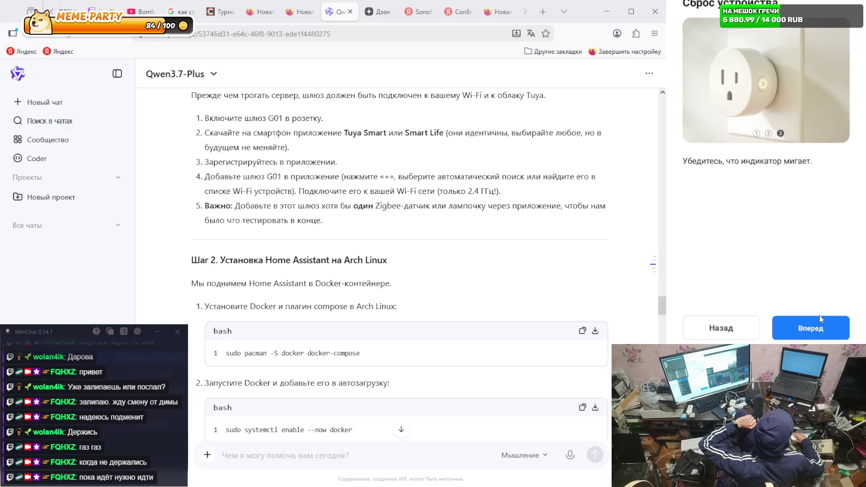
{"action": "left_click", "coordinate": [812, 338]}
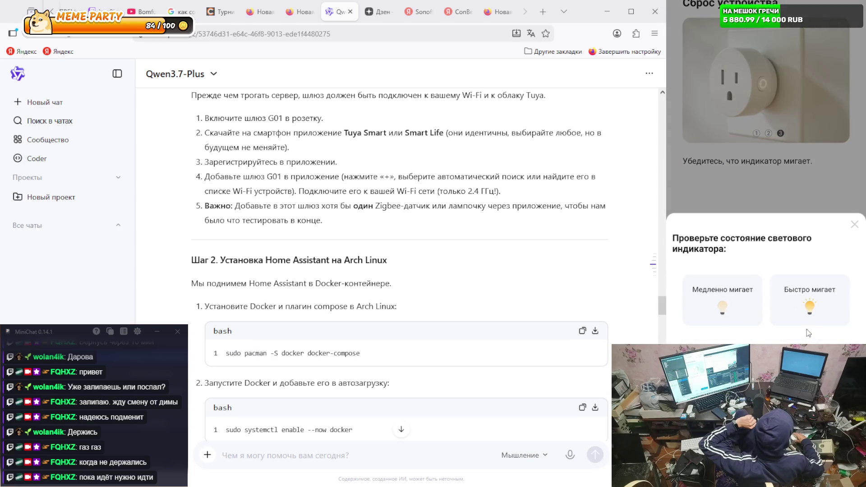
{"action": "left_click", "coordinate": [807, 307]}
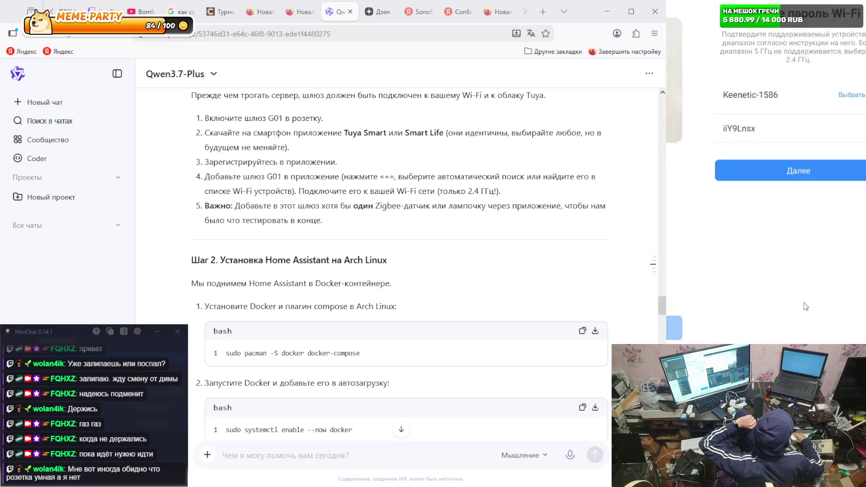
- Confirm the Keenetic-1586 Wi-Fi network to start connecting, chatting with viewers while it pairs
{"action": "left_click", "coordinate": [788, 167]}
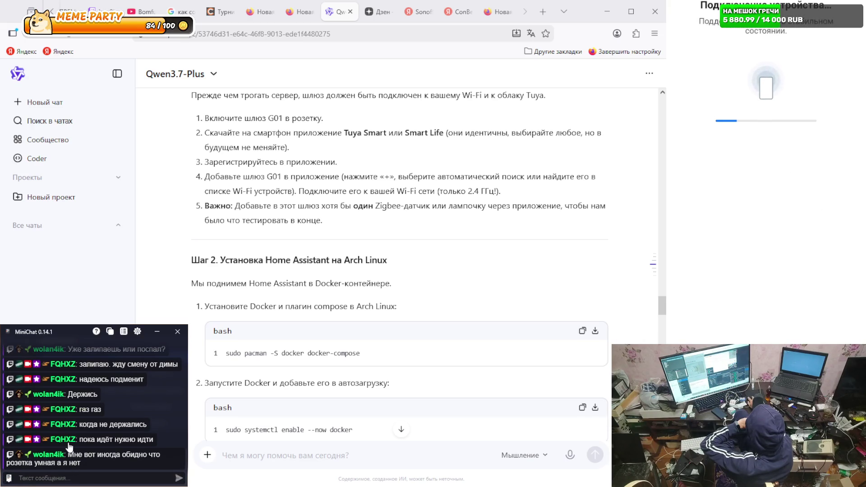
{"action": "type", "text": "a"}
{"action": "type", "text": " ты чем"}
{"action": "type", "text": " за"}
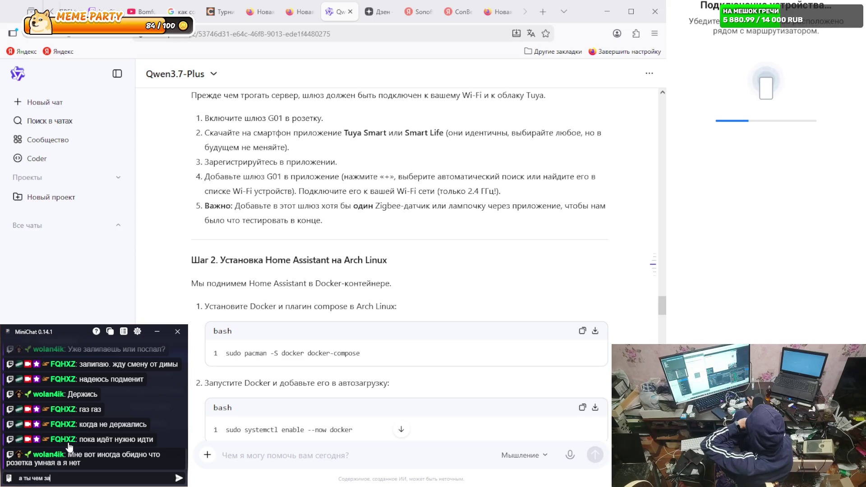
{"action": "type", "text": "нимаешя"}
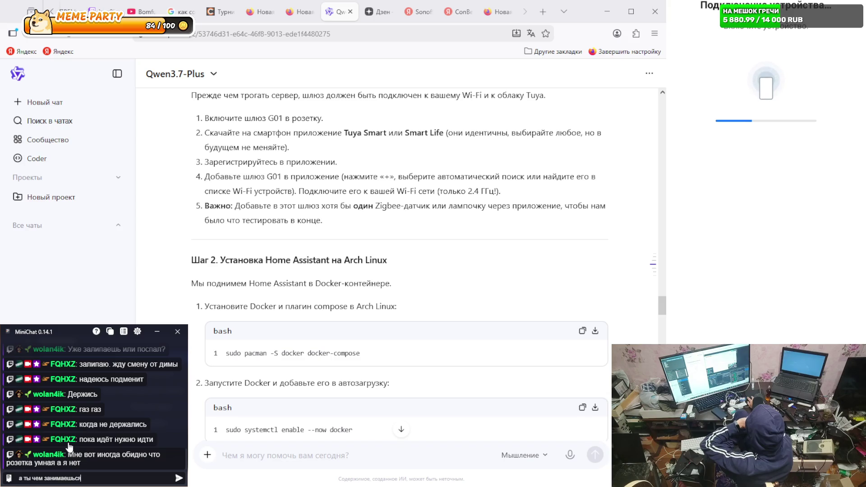
{"action": "key", "text": "Return"}
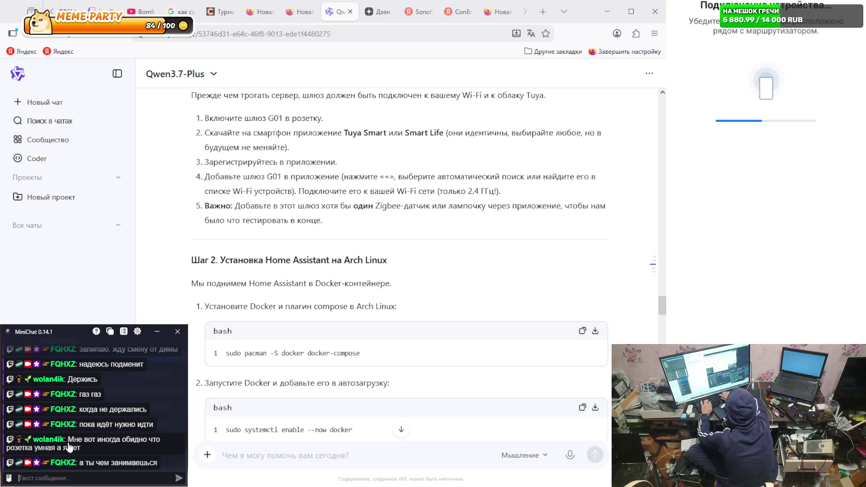
{"action": "type", "text": "вот я"}
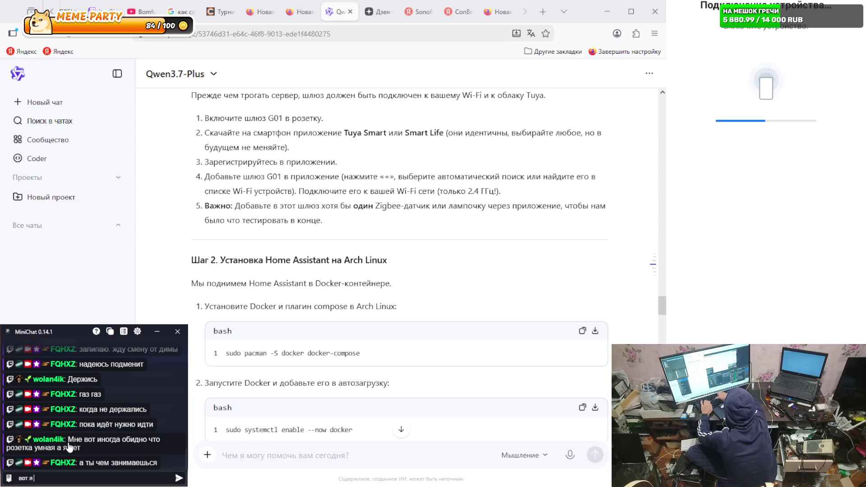
{"action": "type", "text": " тоже глупее розетки сейчас"}
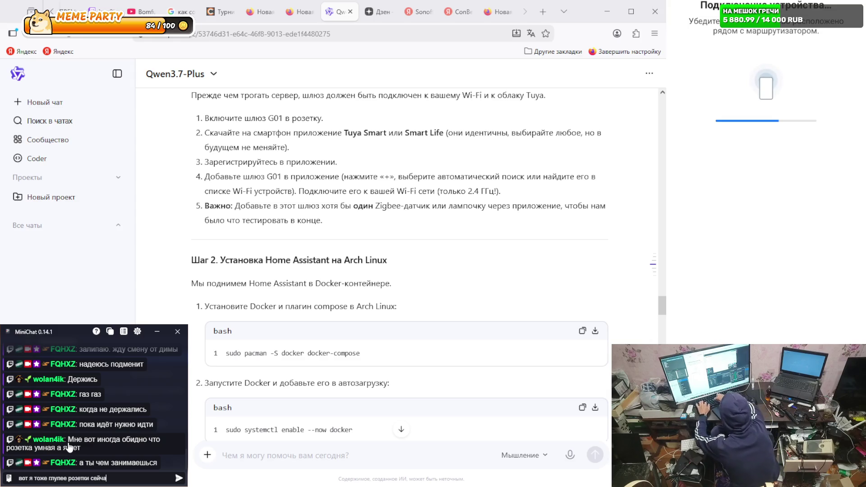
{"action": "key", "text": "Return"}
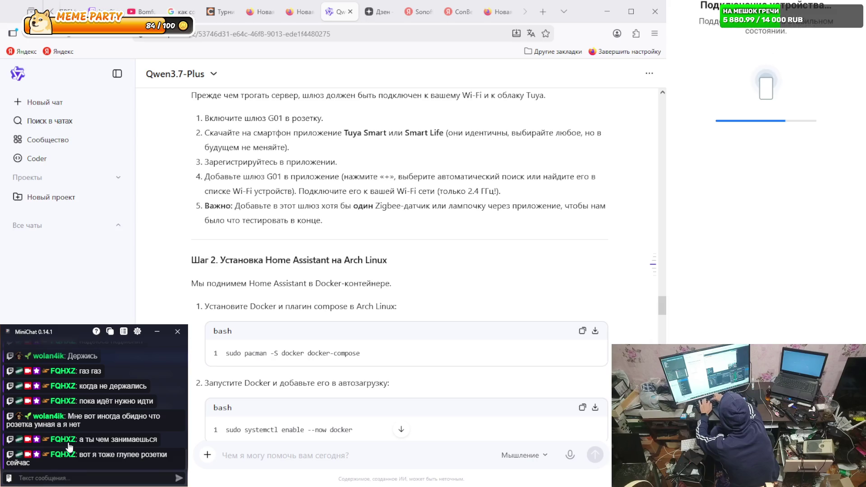
{"action": "type", "text": "нас 2"}
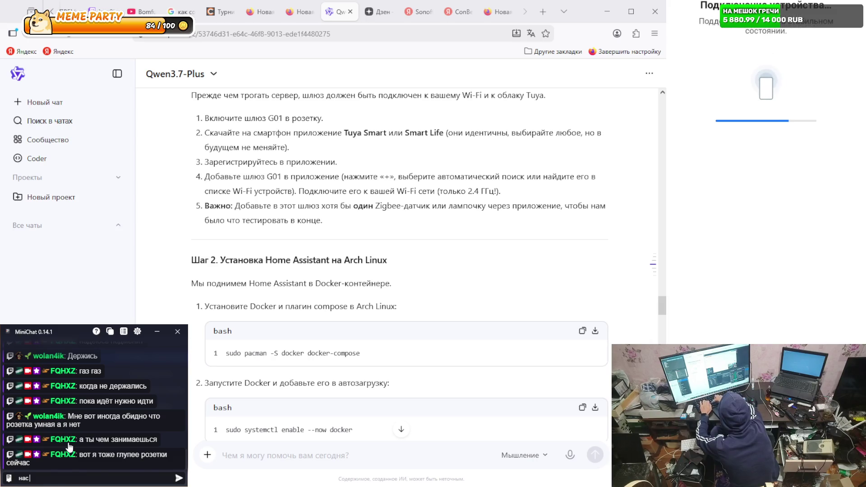
{"action": "key", "text": "Return"}
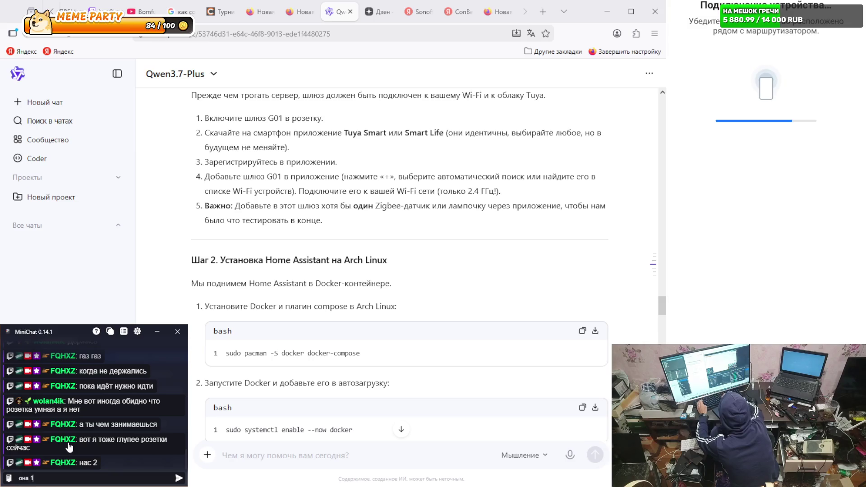
{"action": "type", "text": "мы"}
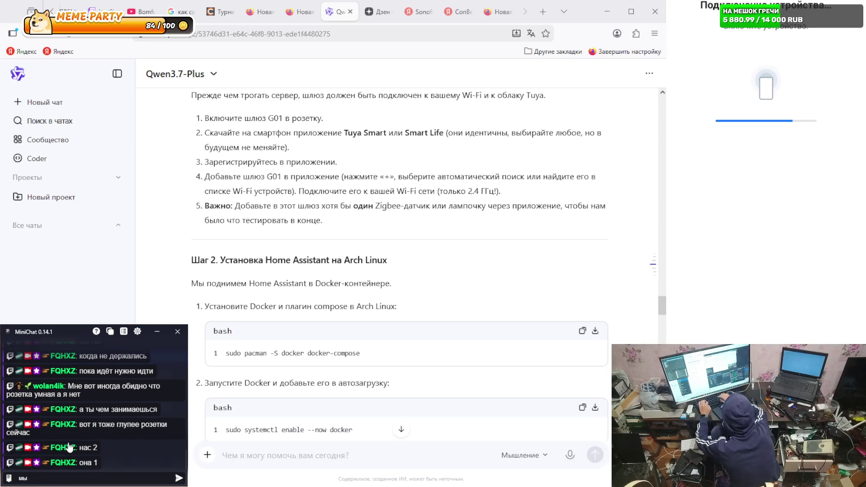
{"action": "type", "text": " сё"}
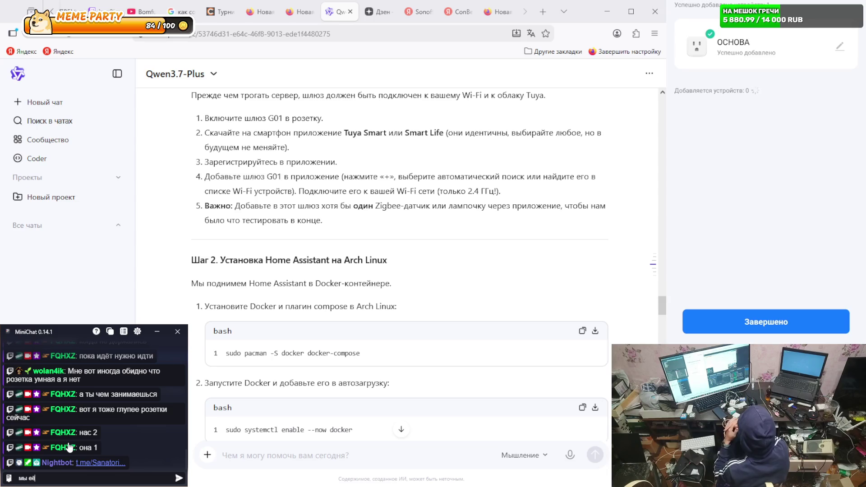
{"action": "type", "text": " победили"}
- Send the pending chat message, then open the socket's info and erase the name ОСНОВА
{"action": "key", "text": "Return"}
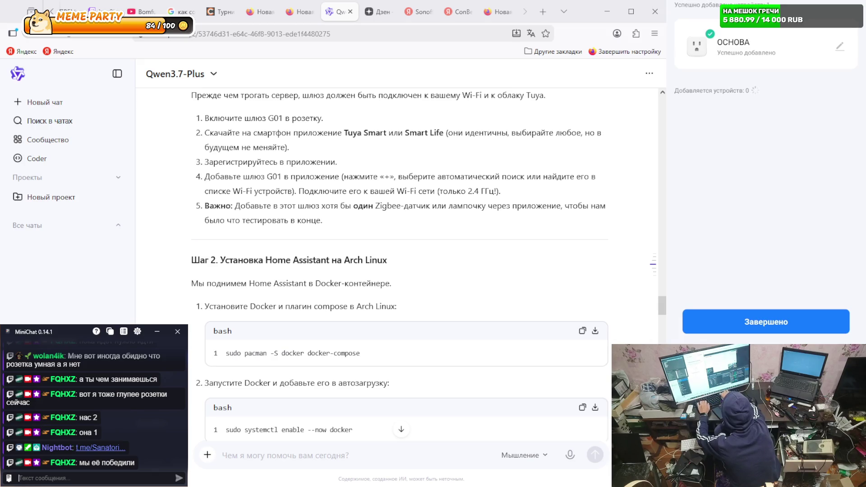
{"action": "left_click", "coordinate": [840, 45]}
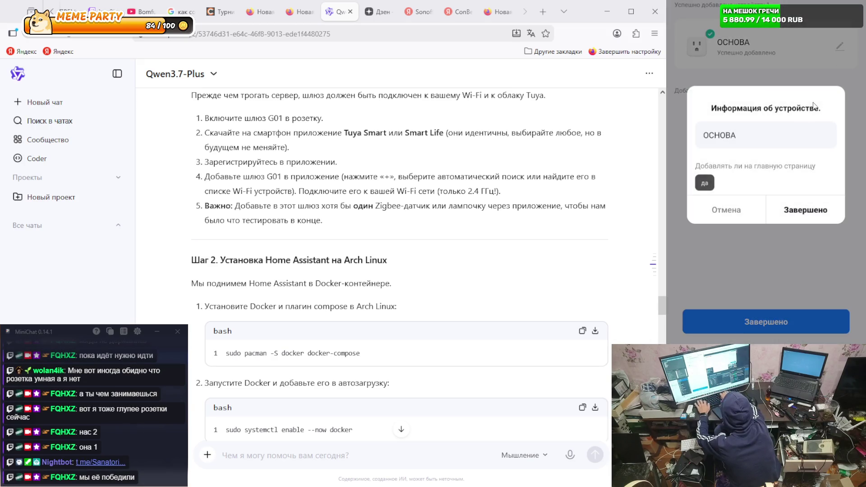
{"action": "left_click", "coordinate": [747, 143]}
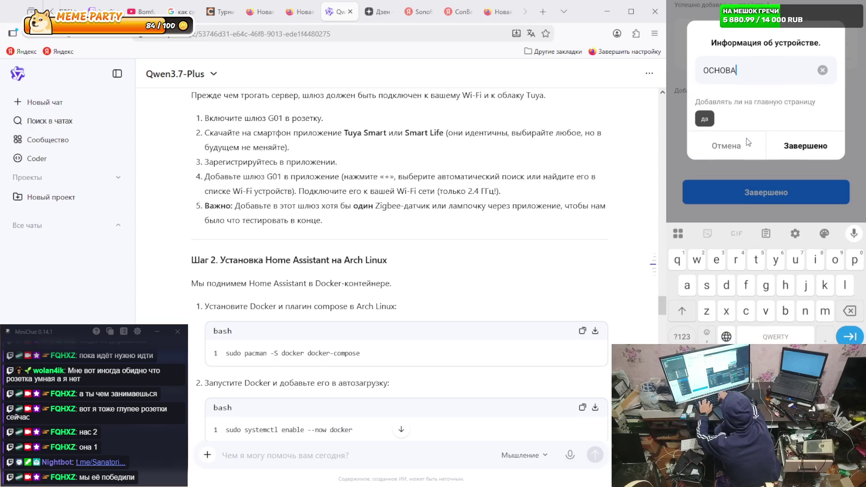
{"action": "key", "text": "BackSpace"}
{"action": "key", "text": "BackSpace"}
{"action": "key", "text": "BackSpace"}
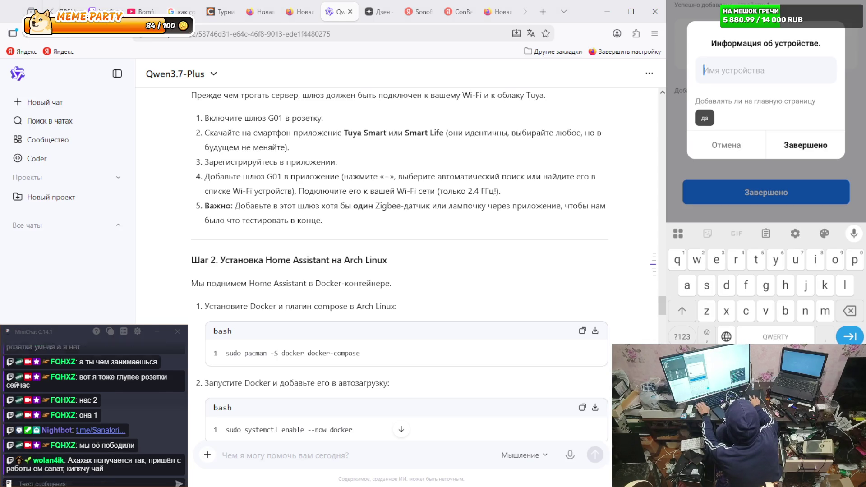
- Reply in chat with 'а кепомн спрашили нет' and 'приятного', then type socket1 as the name
{"action": "left_click", "coordinate": [74, 477]}
{"action": "type", "text": "f"}
{"action": "key", "text": "BackSpace"}
{"action": "type", "text": "а кем работаешь?:"}
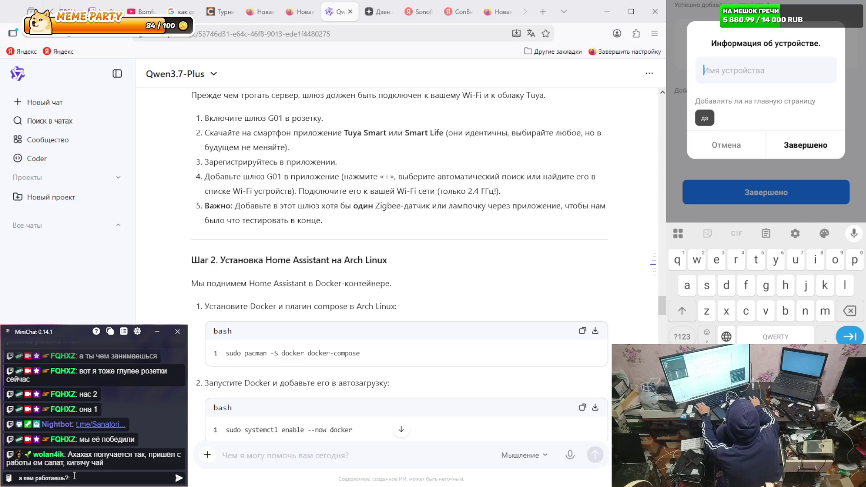
{"action": "type", "text": "помню спрашива"}
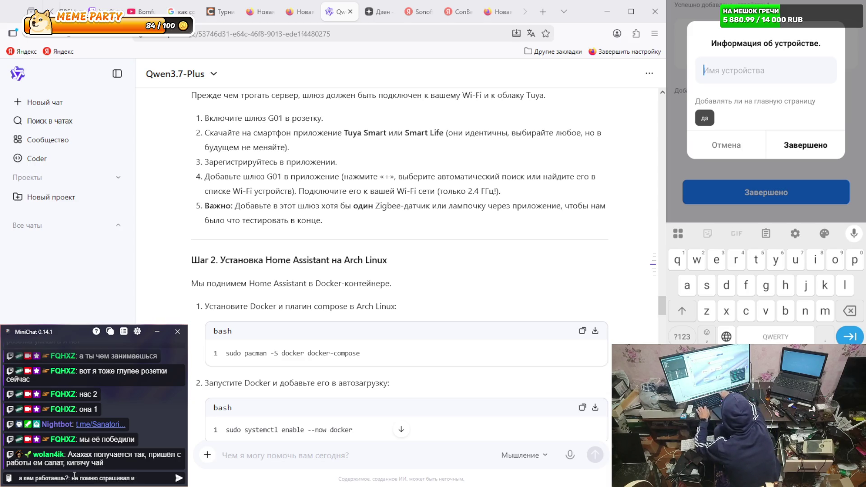
{"action": "type", "text": "ли нет"}
{"action": "key", "text": "Return"}
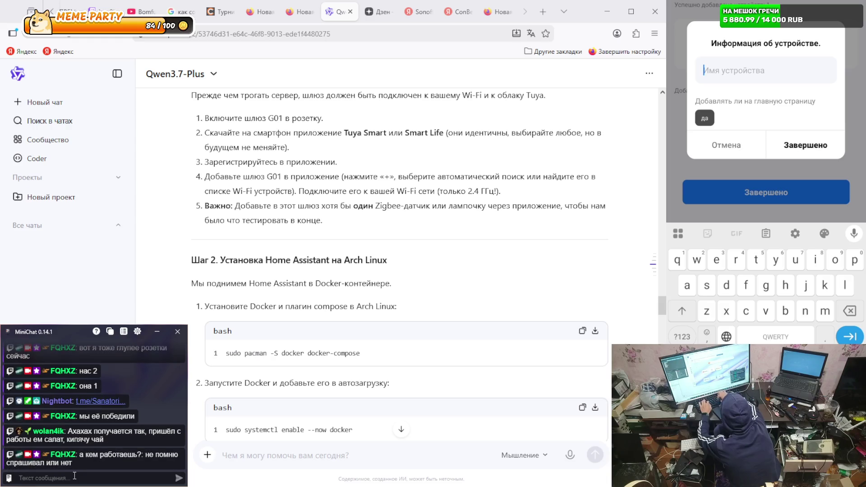
{"action": "type", "text": "приятного"}
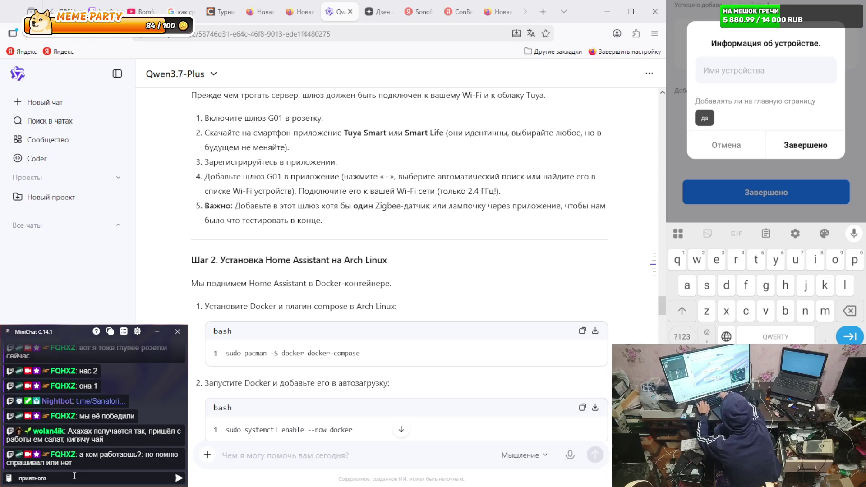
{"action": "key", "text": "Return"}
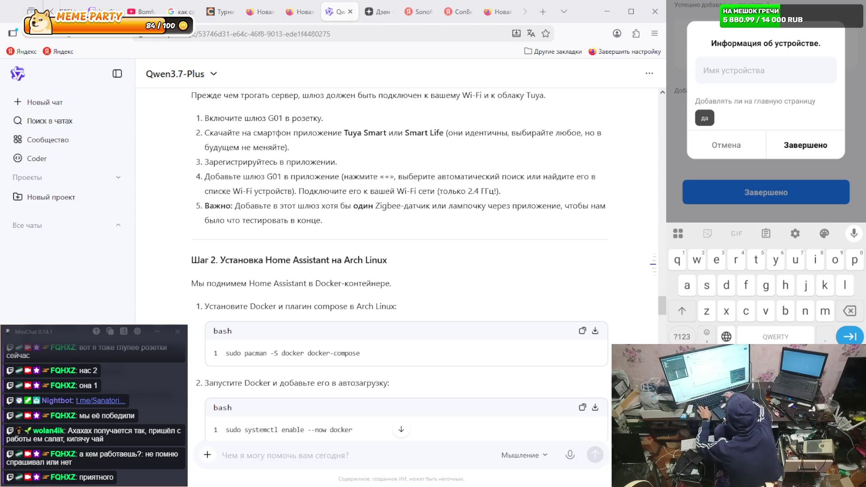
{"action": "type", "text": "s"}
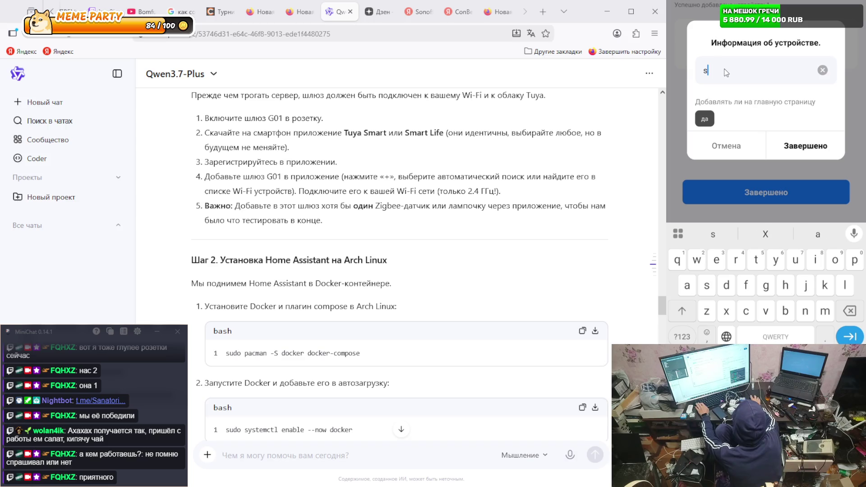
{"action": "type", "text": "ocket"}
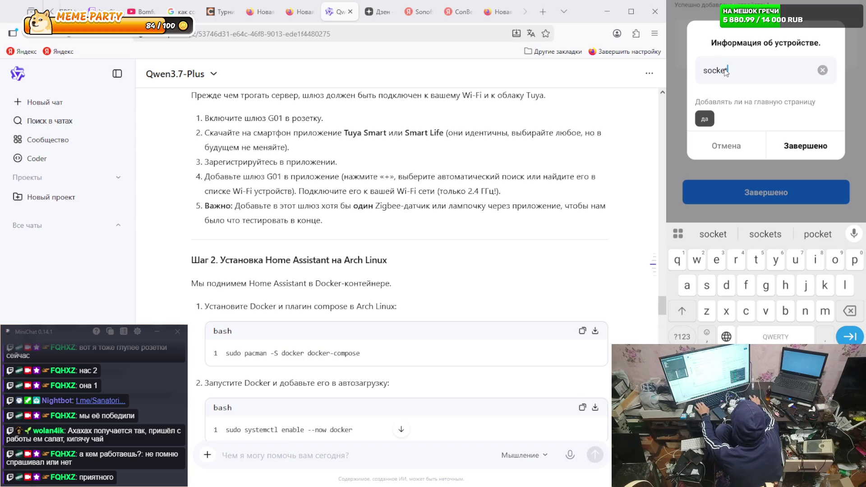
{"action": "type", "text": "1"}
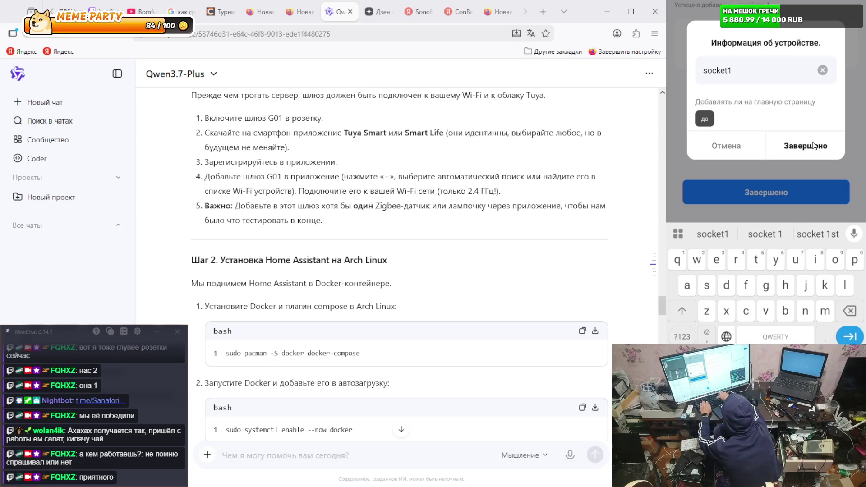
- Save socket1 as the device name, then post 'о' and 'да ты не глупый' in the chat
{"action": "left_click", "coordinate": [814, 145]}
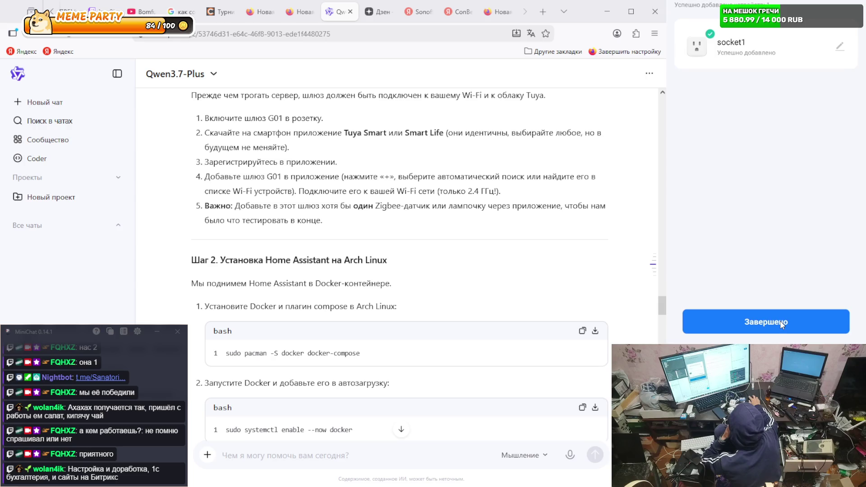
{"action": "left_click", "coordinate": [91, 479]}
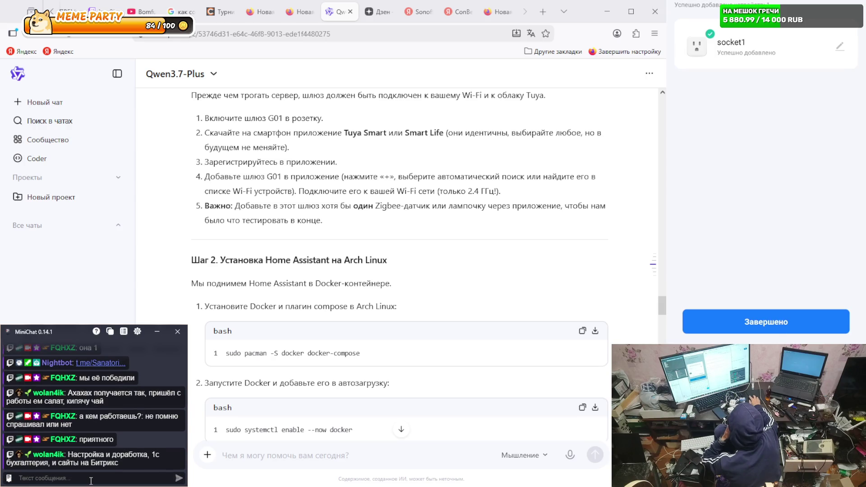
{"action": "type", "text": "оО"}
{"action": "key", "text": "Return"}
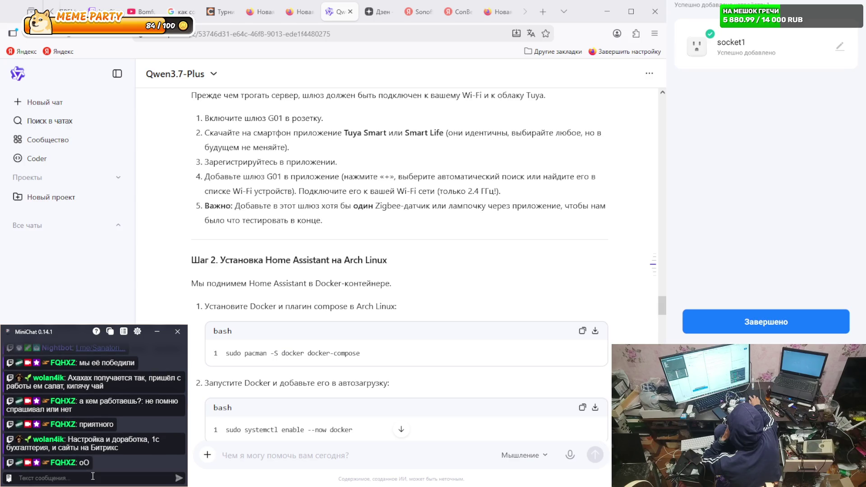
{"action": "type", "text": "да ты"}
{"action": "type", "text": " не глупый"}
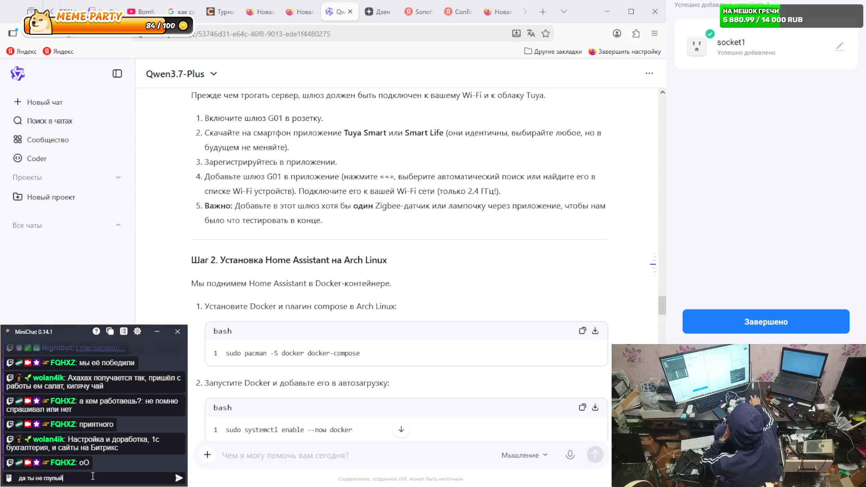
{"action": "key", "text": "Return"}
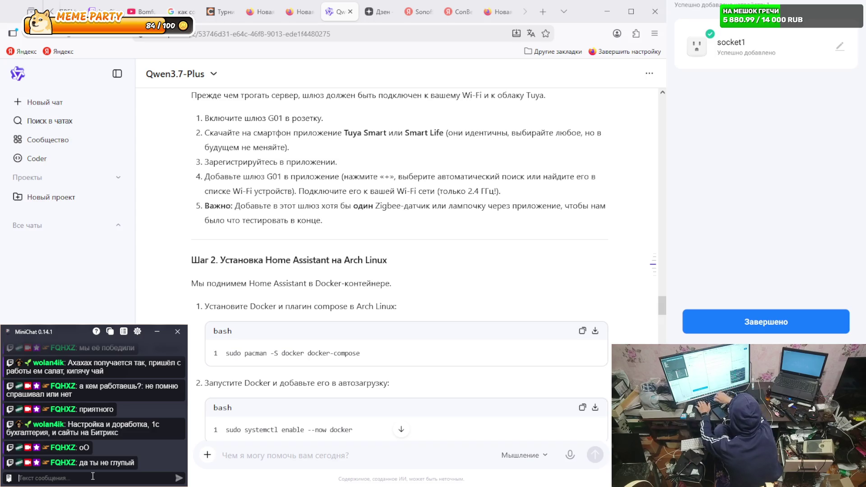
{"action": "type", "text": "розетку у"}
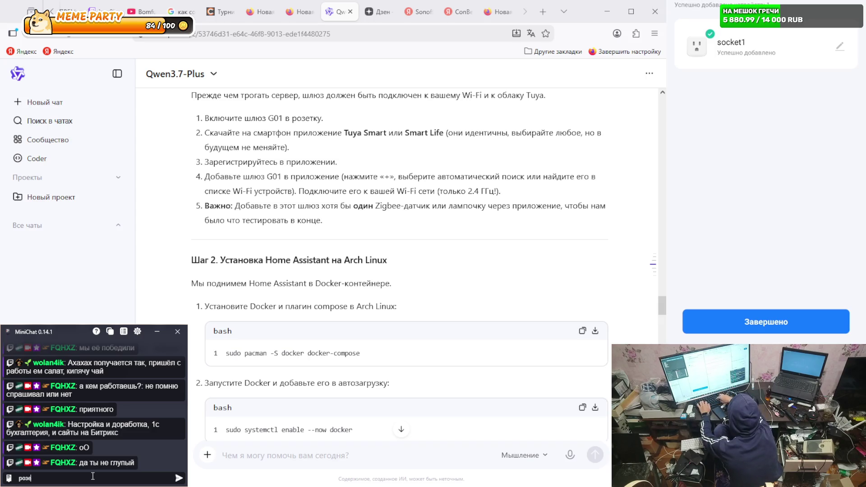